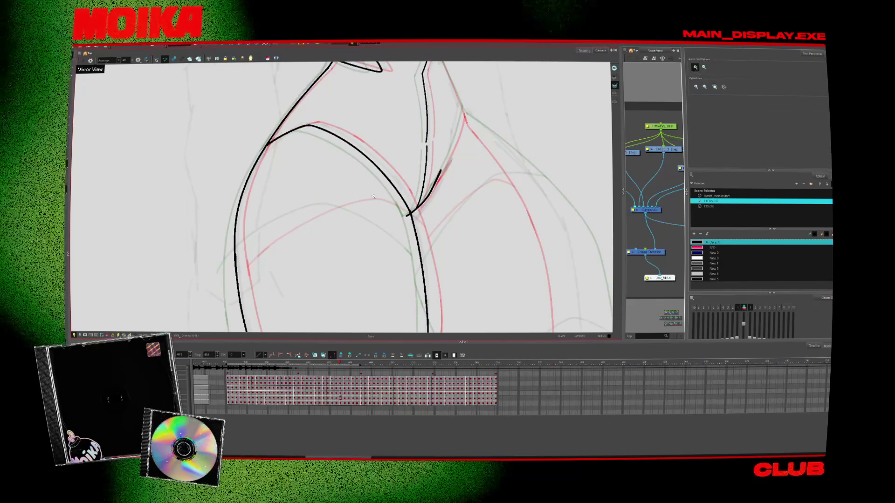
Step: With Mirror View off, redraw the right-side line and ink a long left line down the legs to the feet
{"action": "key", "text": "m"}
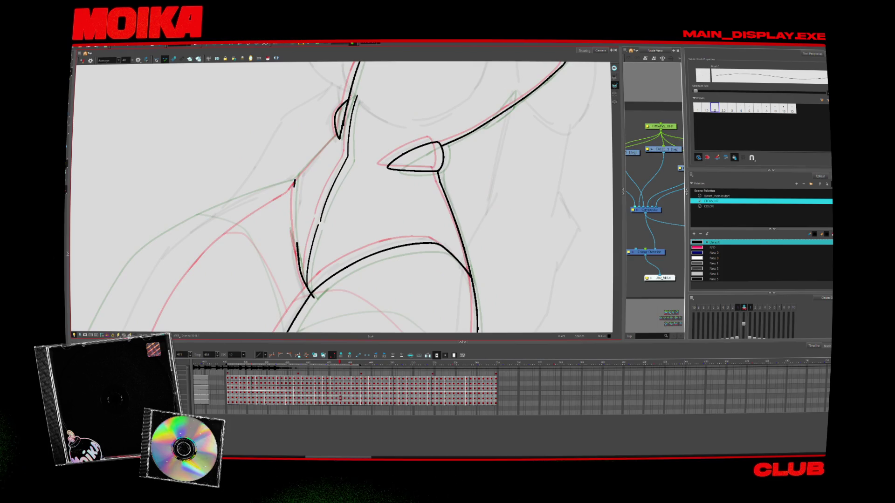
{"action": "left_click_drag", "start_coordinate": [299, 259], "coordinate": [297, 177]}
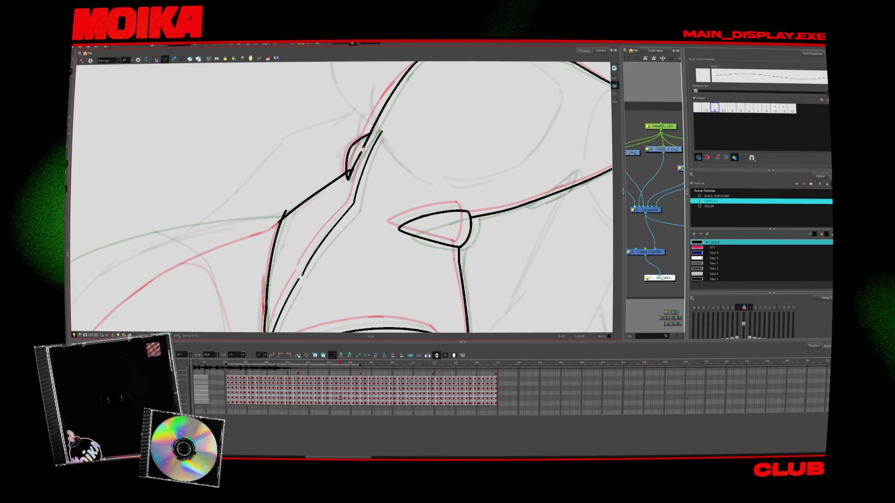
{"action": "key", "text": "alt+s"}
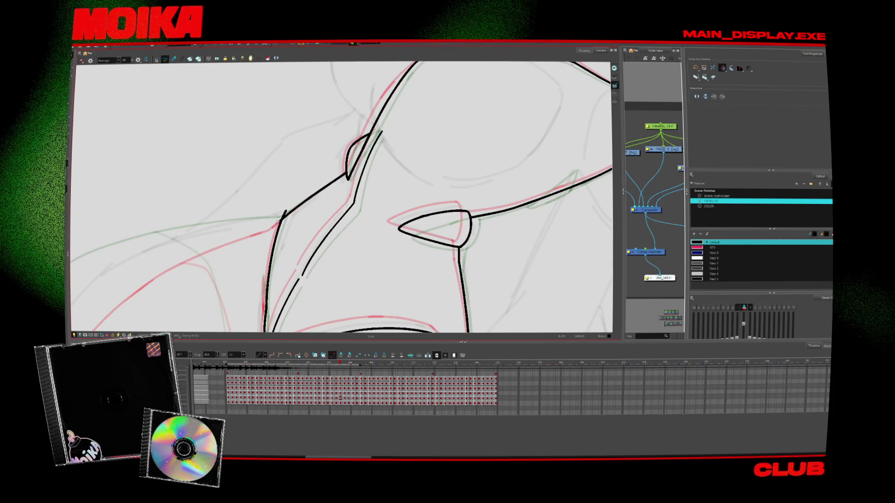
{"action": "left_click_drag", "start_coordinate": [270, 247], "coordinate": [294, 263]}
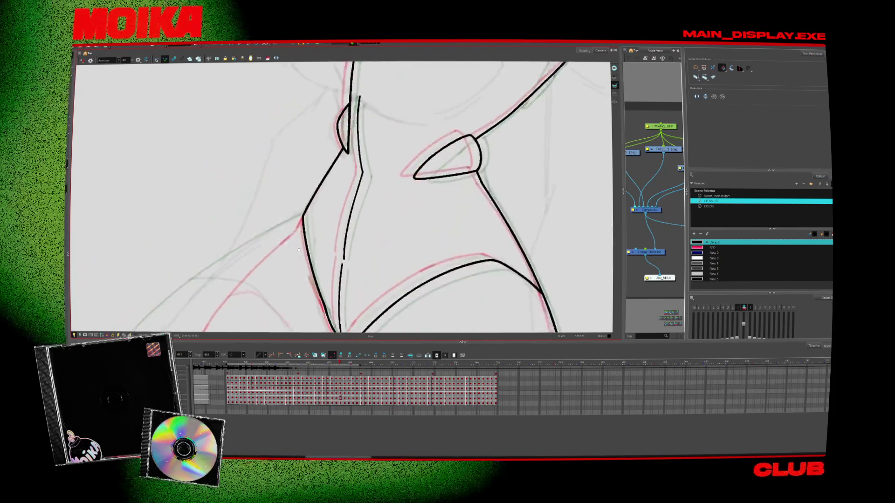
{"action": "key", "text": "alt+b"}
{"action": "mouse_move", "coordinate": [179, 324]}
{"action": "left_mouse_down"}
{"action": "mouse_move", "coordinate": [210, 230]}
{"action": "mouse_move", "coordinate": [347, 91]}
{"action": "left_mouse_up"}
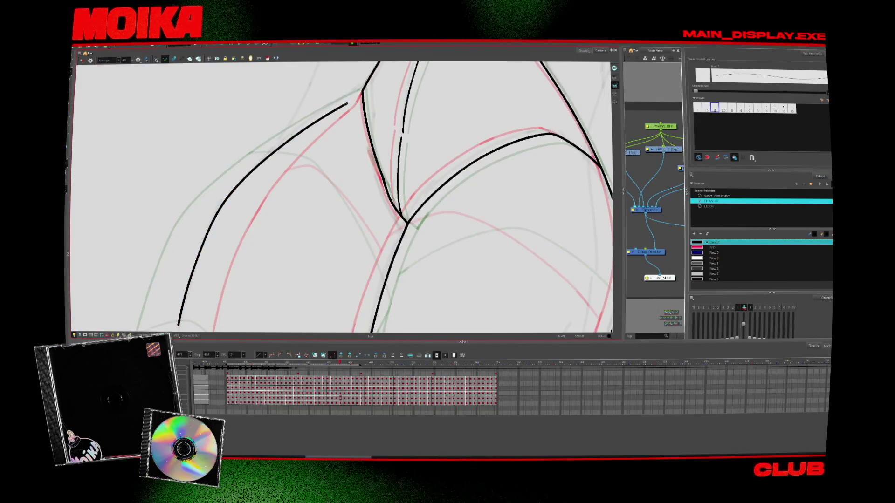
{"action": "key", "text": "alt+z"}
{"action": "scroll", "coordinate": [355, 233], "scroll_direction": "down", "scroll_amount": 5}
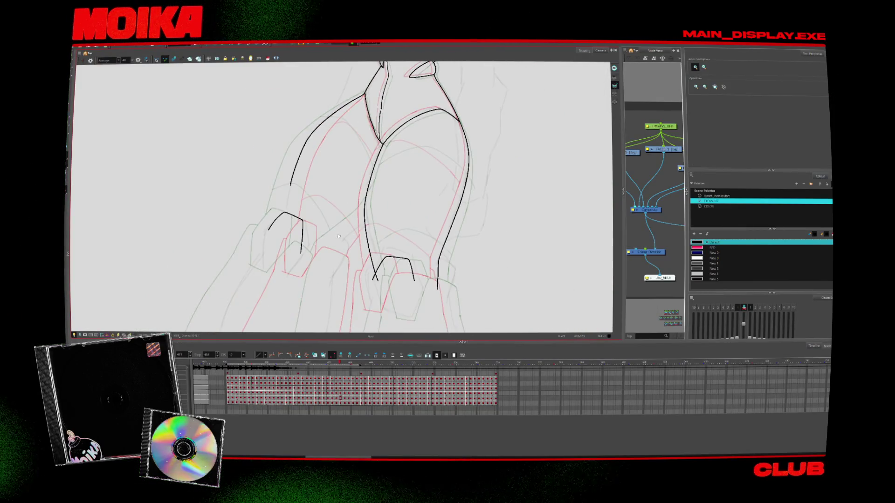
Step: Zoom onto the neck and ink a zigzag collar line left of the neck
{"action": "scroll", "coordinate": [355, 233], "scroll_direction": "up", "scroll_amount": 5}
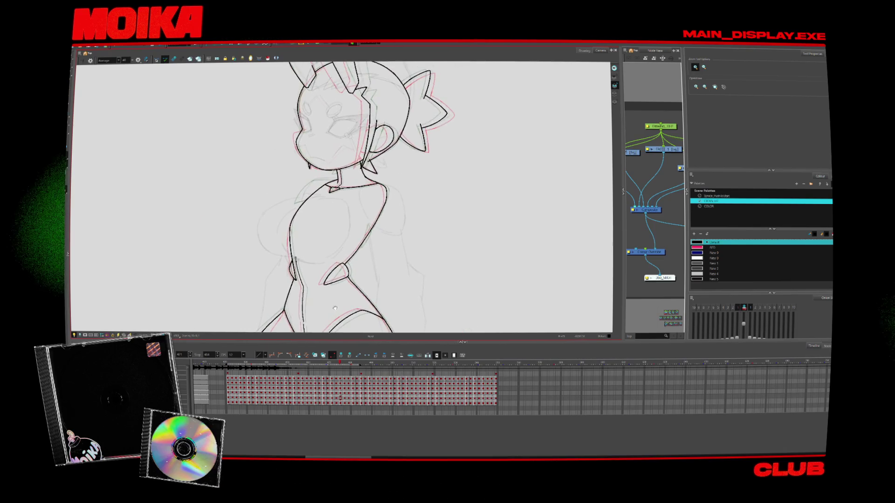
{"action": "key", "text": "period"}
{"action": "key", "text": "period"}
{"action": "key", "text": "period"}
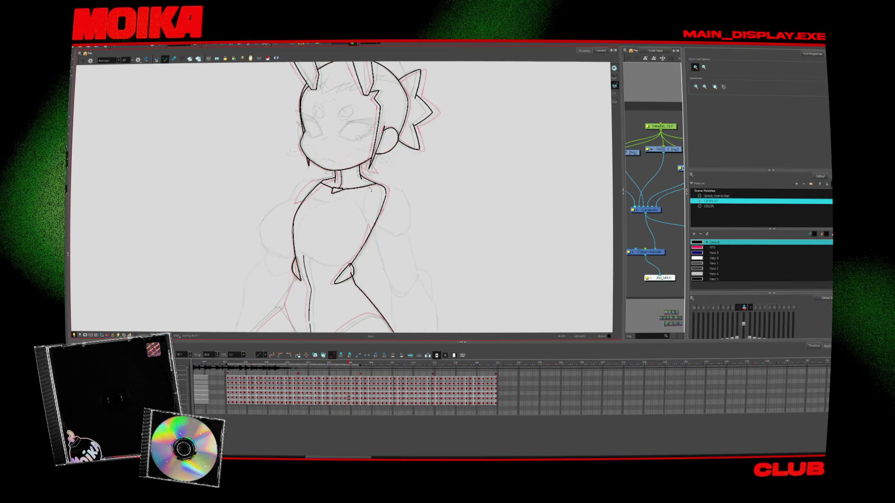
{"action": "scroll", "coordinate": [303, 221], "scroll_direction": "up", "scroll_amount": 5}
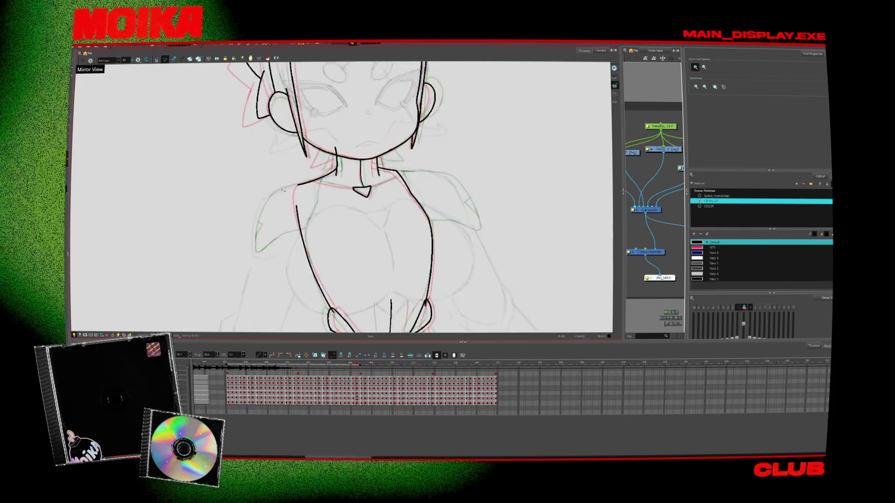
{"action": "key", "text": "alt+b"}
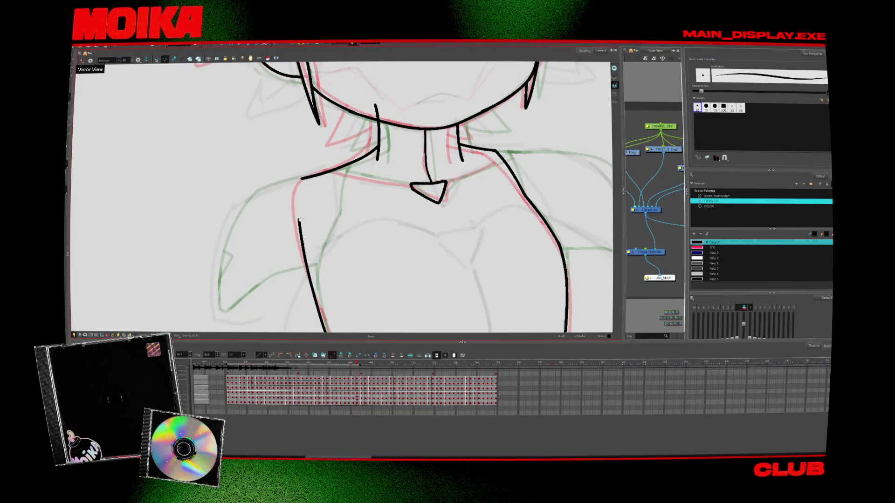
{"action": "key", "text": "alt+slash"}
{"action": "key", "text": "alt+s"}
{"action": "scroll", "coordinate": [392, 194], "scroll_direction": "down", "scroll_amount": 5}
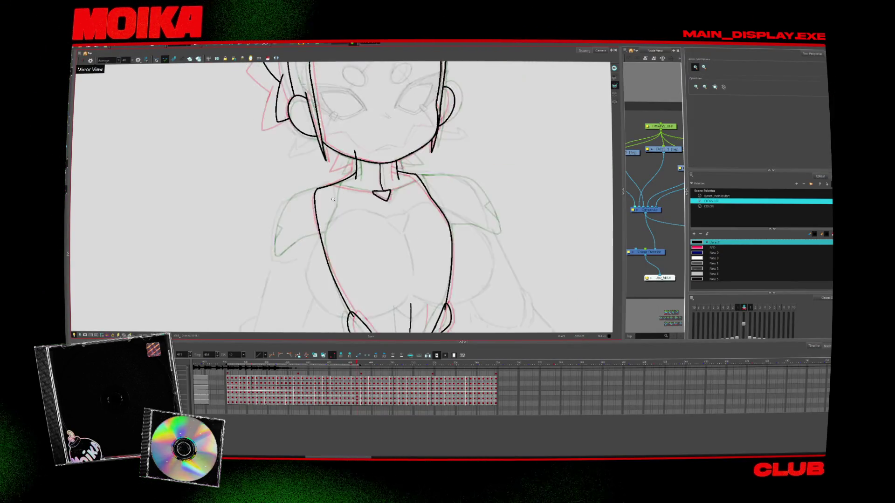
{"action": "scroll", "coordinate": [392, 194], "scroll_direction": "up", "scroll_amount": 2}
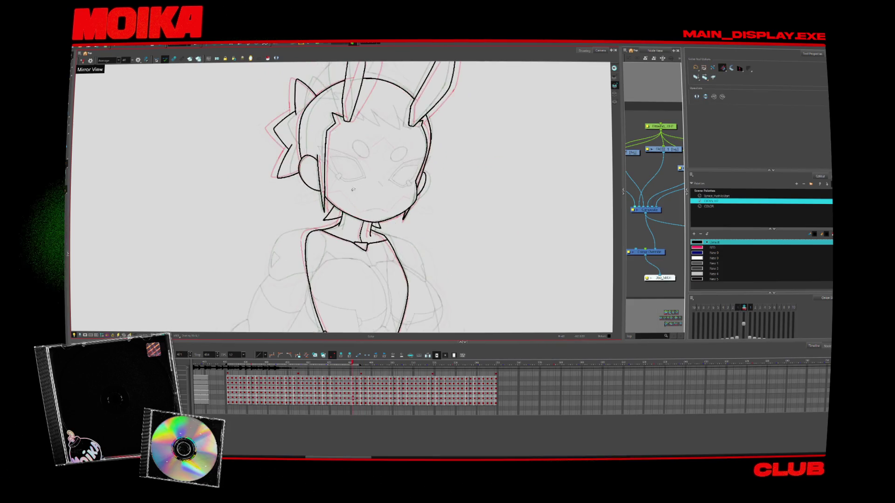
{"action": "scroll", "coordinate": [339, 211], "scroll_direction": "up", "scroll_amount": 2}
{"action": "key", "text": "alt+b"}
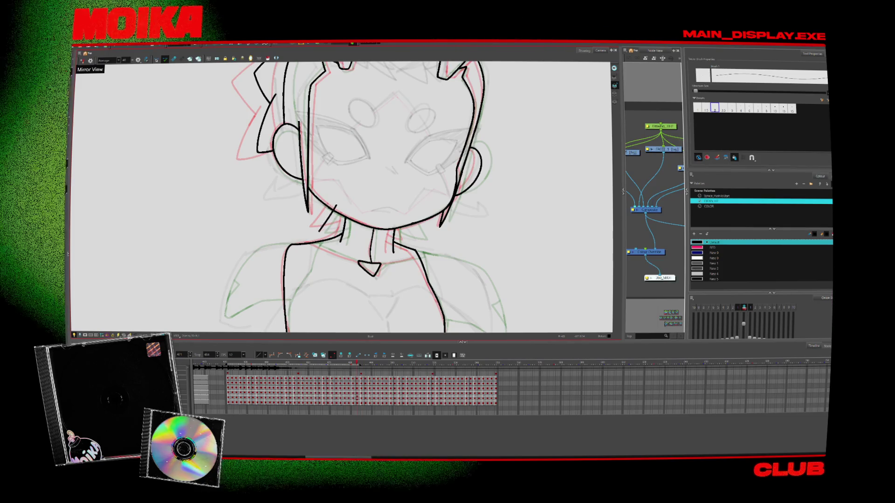
{"action": "mouse_move", "coordinate": [335, 205]}
{"action": "left_mouse_down"}
{"action": "mouse_move", "coordinate": [345, 228]}
{"action": "mouse_move", "coordinate": [416, 241]}
{"action": "left_mouse_up"}
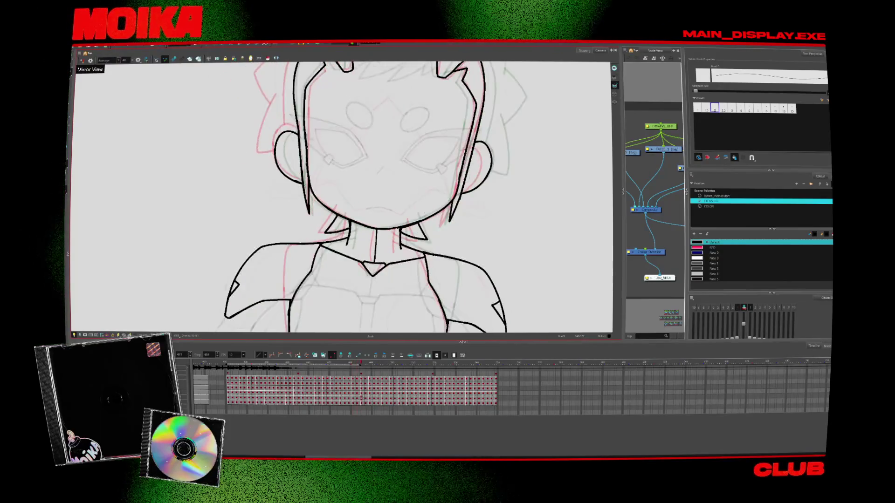
Step: Ink a spiky V-shaped collar point under the chin, then zoom back out
{"action": "key", "text": "alt+s"}
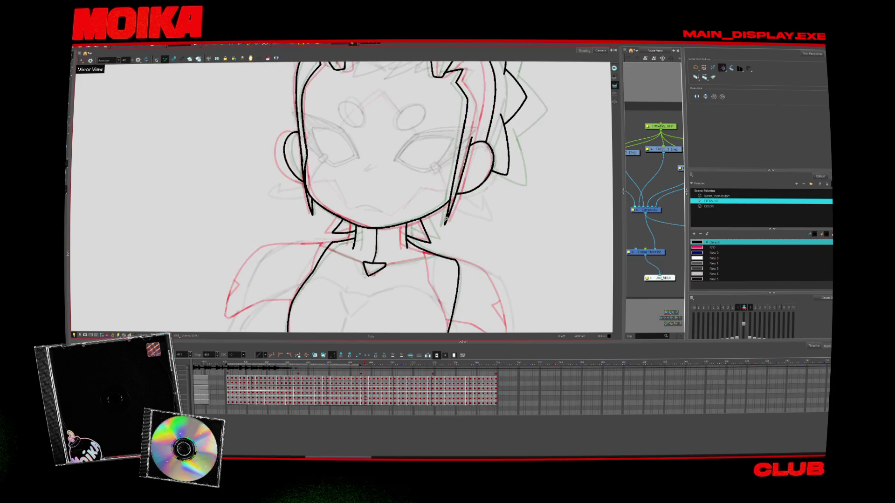
{"action": "key", "text": "alt+b"}
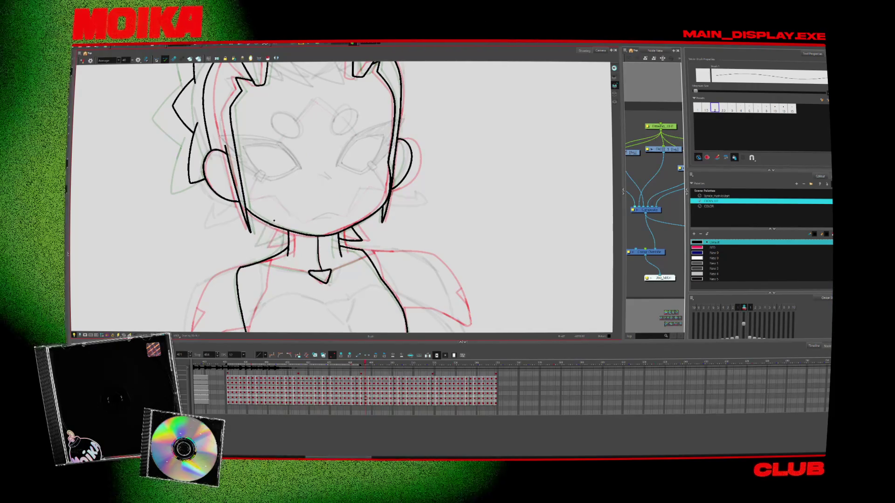
{"action": "left_click_drag", "start_coordinate": [274, 221], "coordinate": [290, 236]}
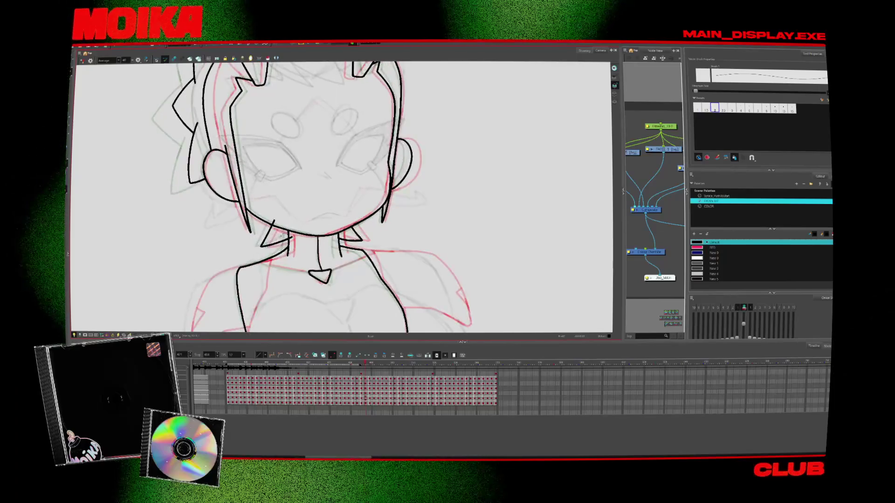
{"action": "key", "text": "alt+s"}
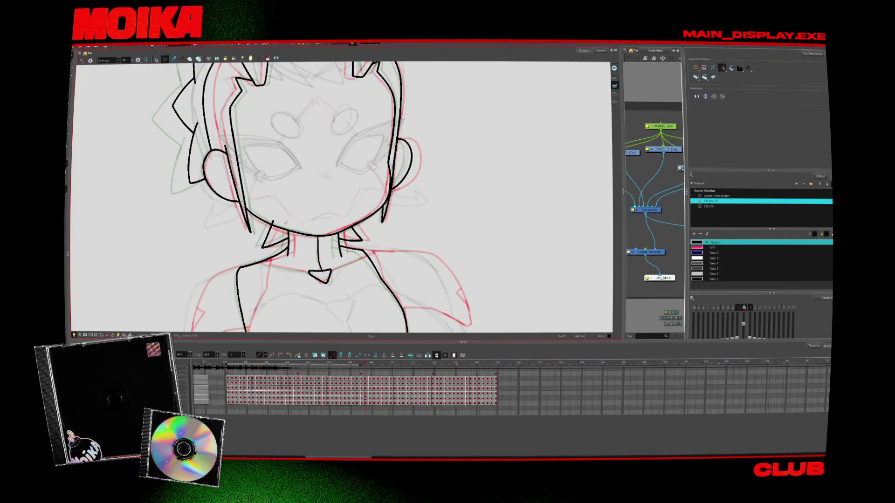
{"action": "scroll", "coordinate": [302, 218], "scroll_direction": "down", "scroll_amount": 1}
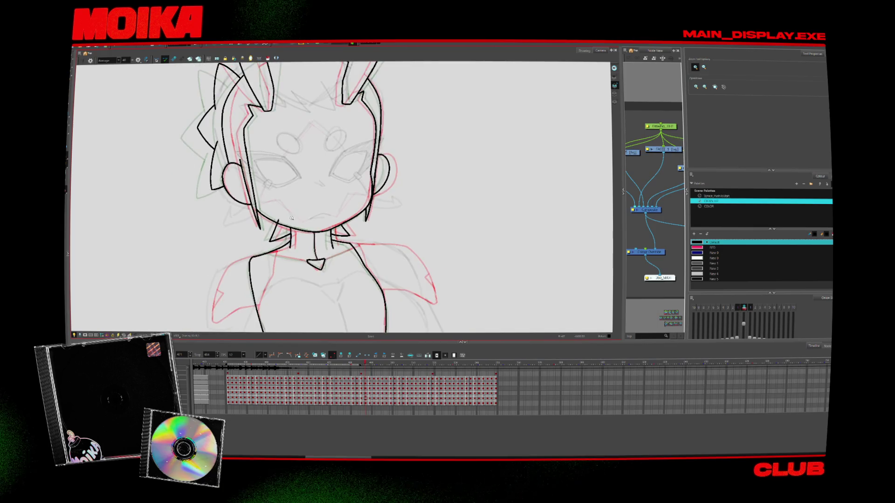
{"action": "scroll", "coordinate": [301, 221], "scroll_direction": "down", "scroll_amount": 2}
{"action": "scroll", "coordinate": [301, 221], "scroll_direction": "down", "scroll_amount": 1}
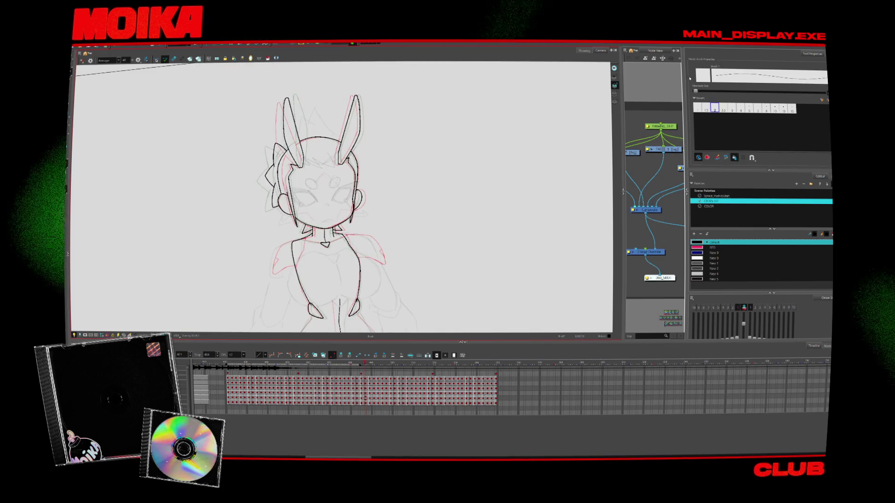
{"action": "scroll", "coordinate": [428, 133], "scroll_direction": "down", "scroll_amount": 2}
{"action": "scroll", "coordinate": [428, 133], "scroll_direction": "up", "scroll_amount": 1}
{"action": "key", "text": "alt+b"}
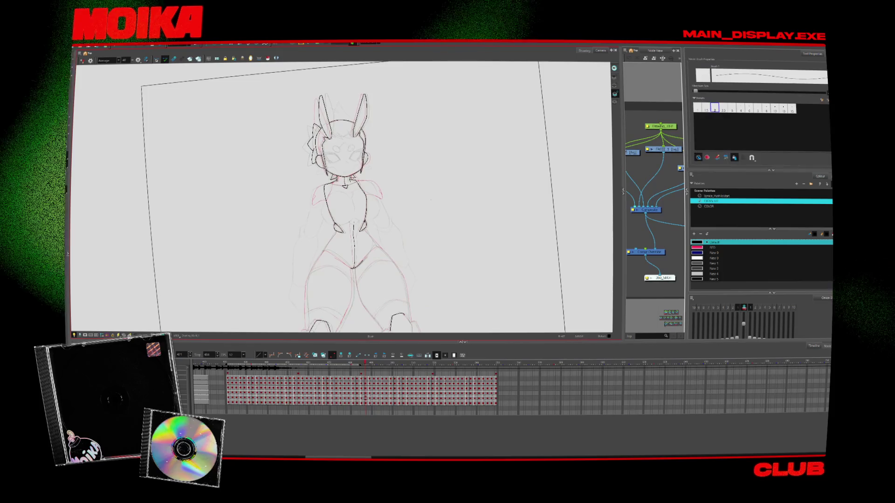
{"action": "key", "text": "comma"}
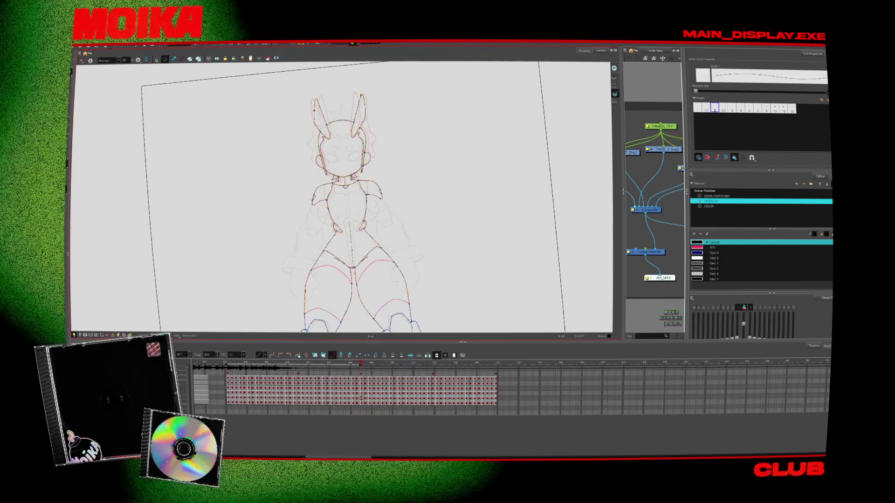
{"action": "scroll", "coordinate": [475, 225], "scroll_direction": "down", "scroll_amount": 2}
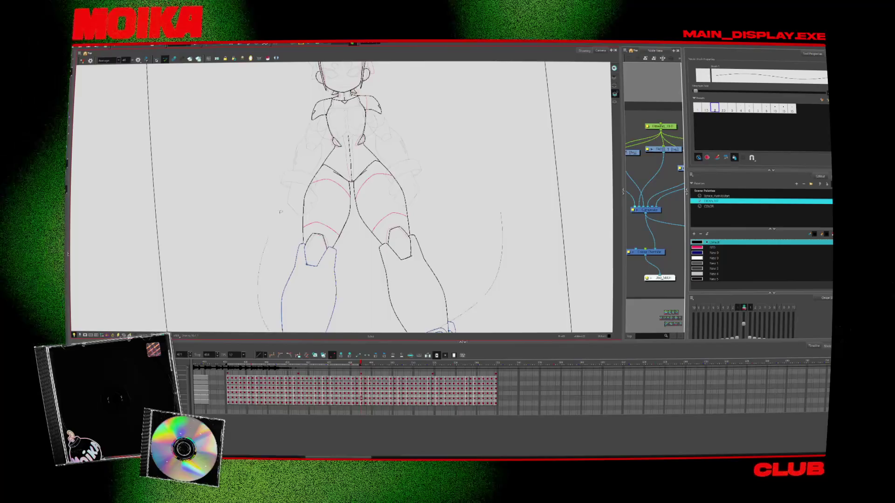
{"action": "scroll", "coordinate": [412, 192], "scroll_direction": "down", "scroll_amount": 2}
{"action": "scroll", "coordinate": [412, 192], "scroll_direction": "down", "scroll_amount": 1}
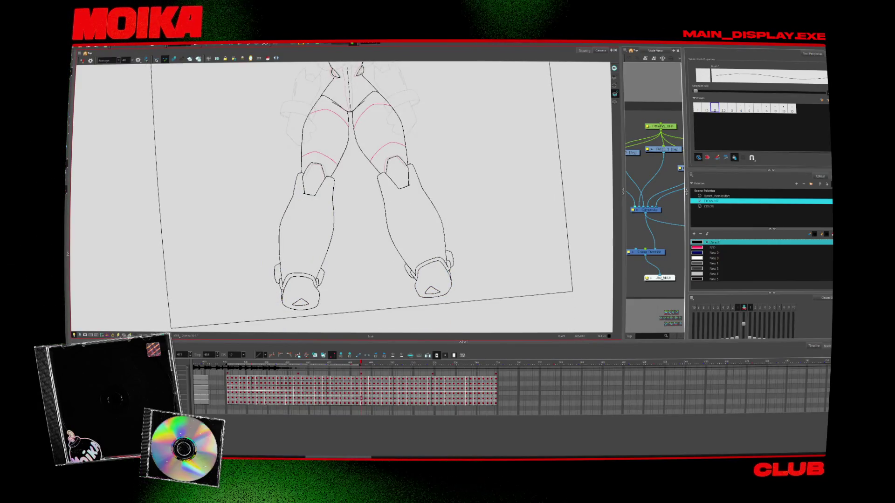
{"action": "key", "text": "period"}
{"action": "scroll", "coordinate": [244, 243], "scroll_direction": "up", "scroll_amount": 5}
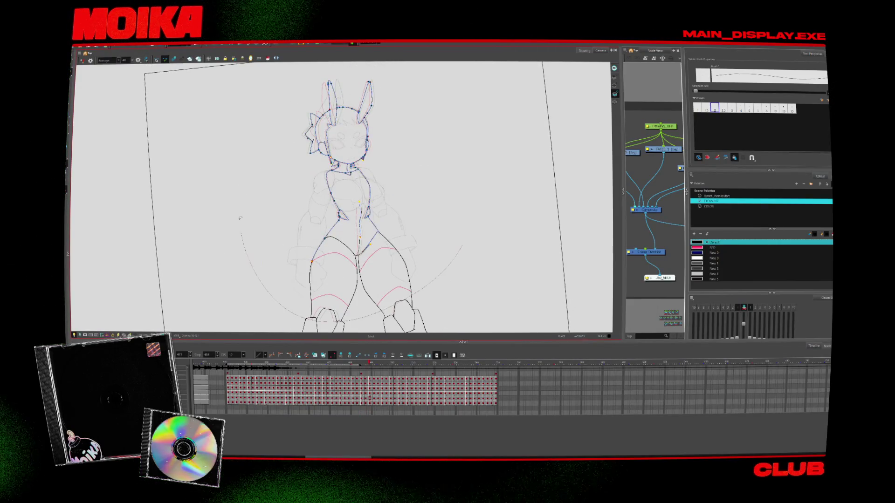
{"action": "key", "text": "shift+x"}
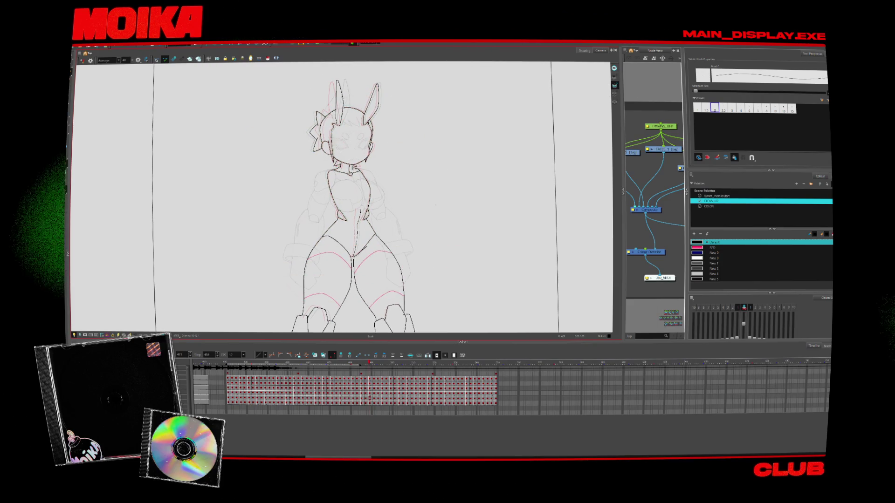
{"action": "scroll", "coordinate": [387, 173], "scroll_direction": "up", "scroll_amount": 5}
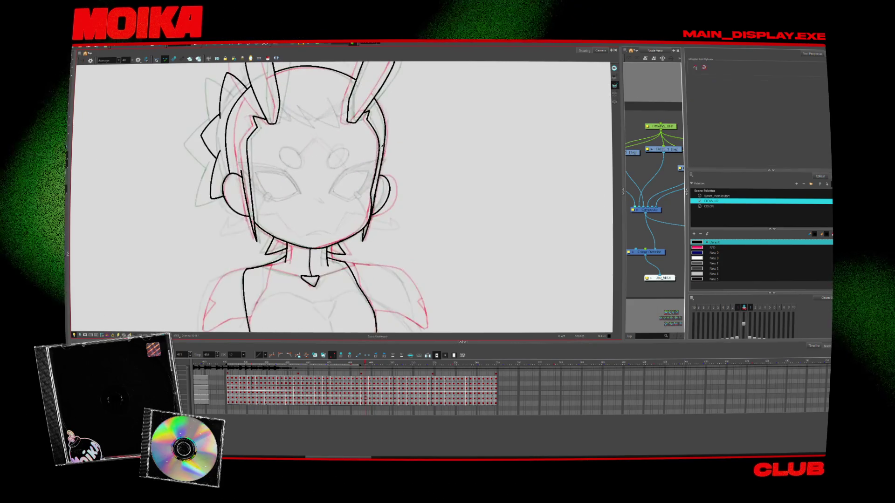
Step: Ink a short black line at the chin and neck
{"action": "scroll", "coordinate": [386, 172], "scroll_direction": "down", "scroll_amount": 3}
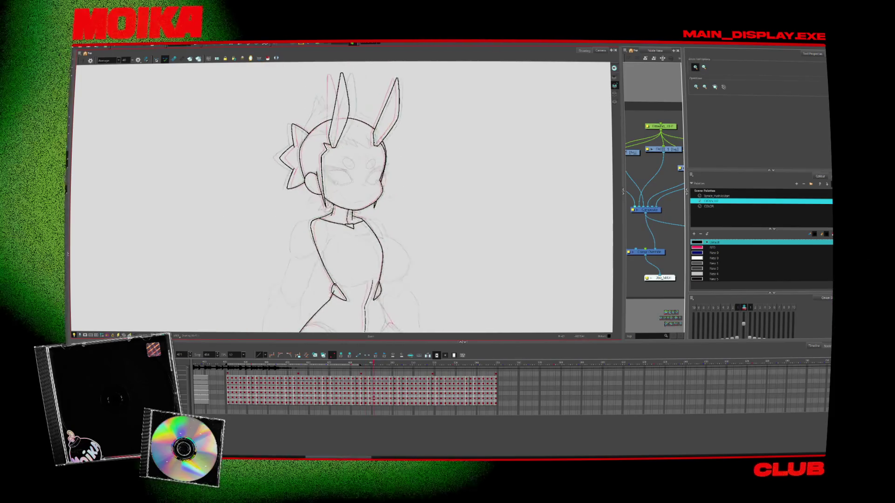
{"action": "scroll", "coordinate": [321, 194], "scroll_direction": "up", "scroll_amount": 5}
{"action": "key", "text": "alt+b"}
{"action": "mouse_move", "coordinate": [324, 187]}
{"action": "left_mouse_down"}
{"action": "mouse_move", "coordinate": [308, 213]}
{"action": "mouse_move", "coordinate": [332, 212]}
{"action": "left_mouse_up"}
{"action": "scroll", "coordinate": [350, 196], "scroll_direction": "down", "scroll_amount": 2}
{"action": "scroll", "coordinate": [350, 195], "scroll_direction": "up", "scroll_amount": 2}
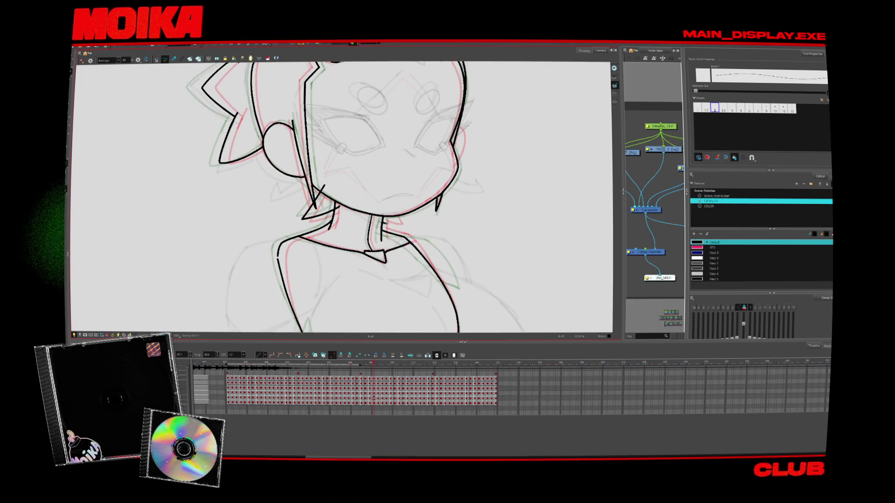
Step: Step through the head-turn drawings frame by frame, then zoom out to show the whole character
{"action": "key", "text": "period"}
{"action": "key", "text": "alt+s"}
{"action": "key", "text": "comma"}
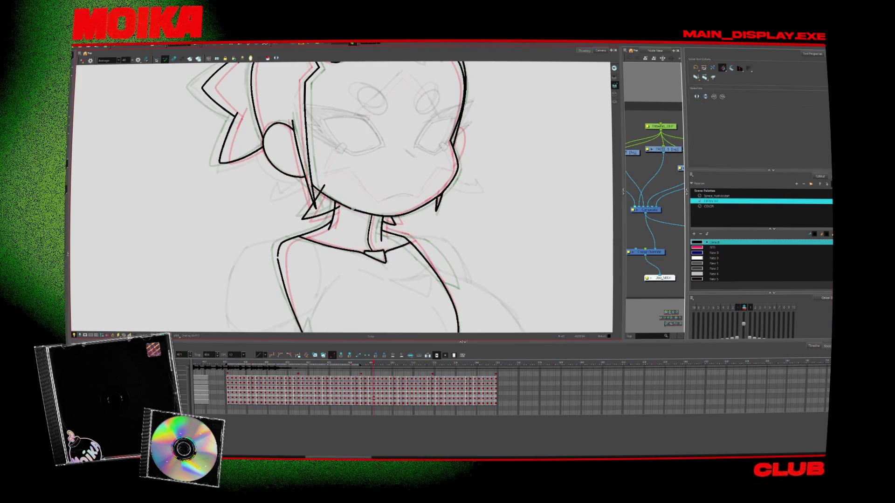
{"action": "key", "text": "period"}
{"action": "key", "text": "period"}
{"action": "key", "text": "period"}
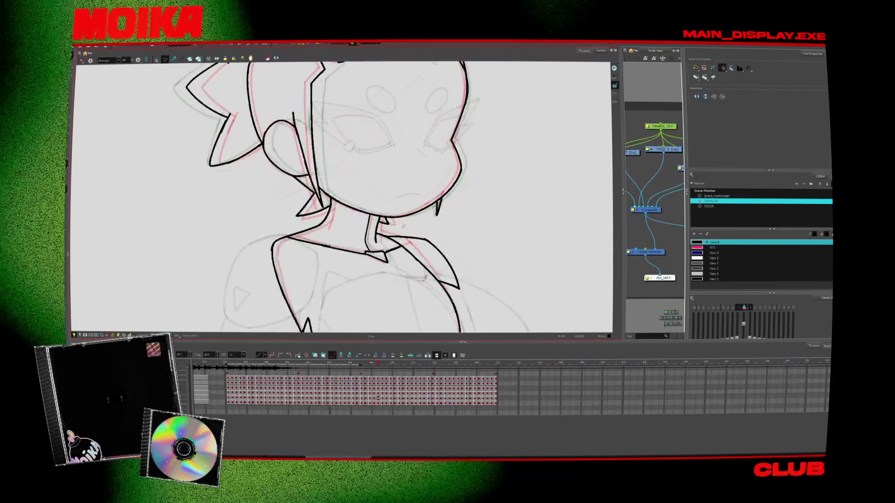
{"action": "key", "text": "period"}
{"action": "key", "text": "period"}
{"action": "key", "text": "period"}
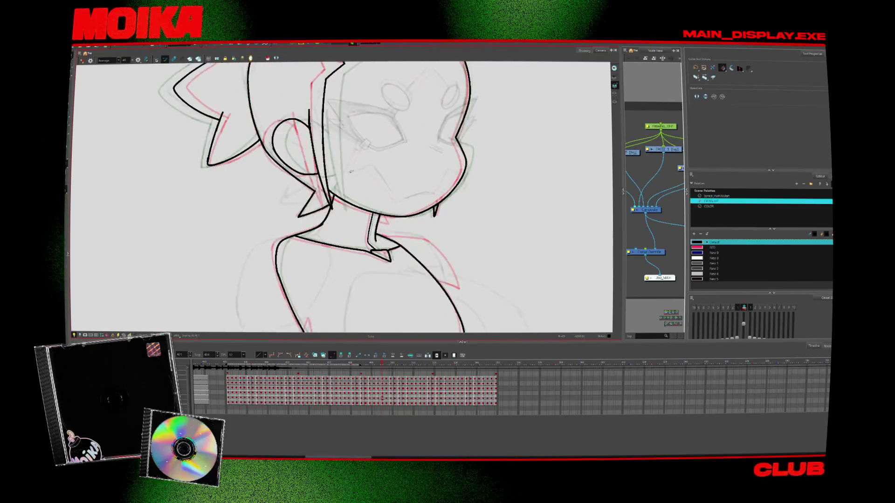
{"action": "key", "text": "period"}
{"action": "key", "text": "period"}
{"action": "key", "text": "period"}
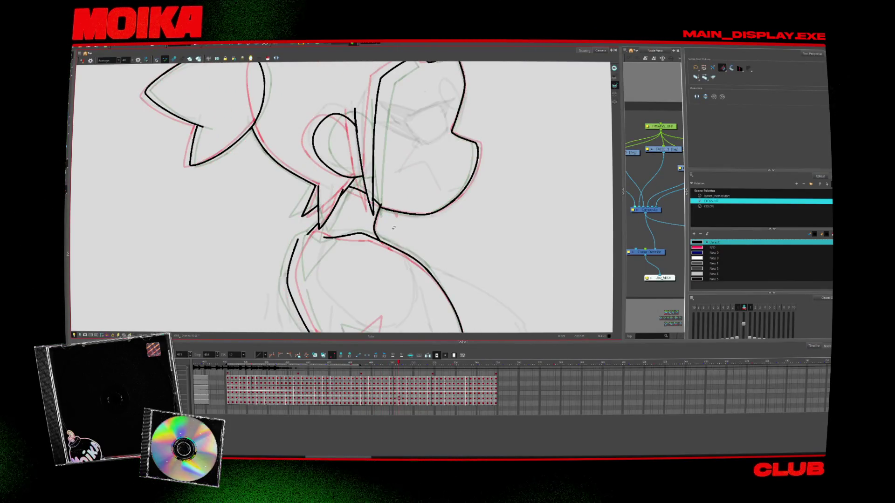
{"action": "key", "text": "alt+z"}
{"action": "scroll", "coordinate": [382, 235], "scroll_direction": "down", "scroll_amount": 3}
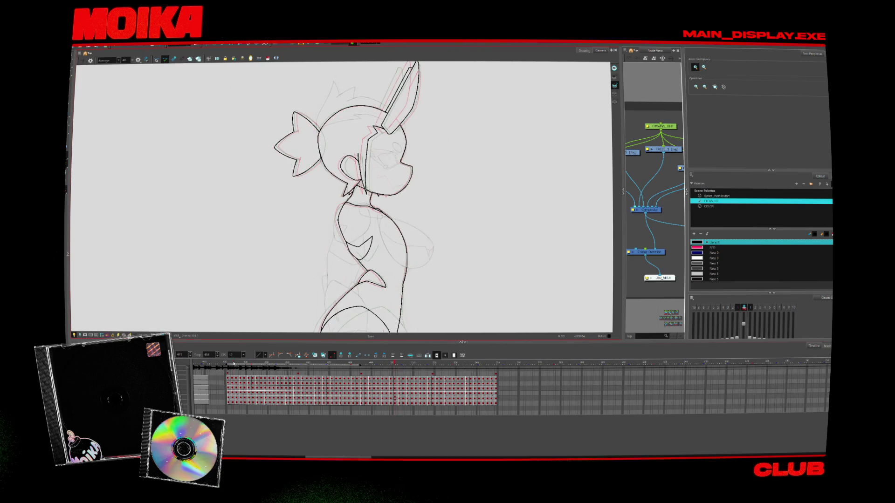
Step: Step back and forth through the front, side, back and three-quarter turnaround drawings
{"action": "key", "text": "period"}
{"action": "key", "text": "period"}
{"action": "key", "text": "period"}
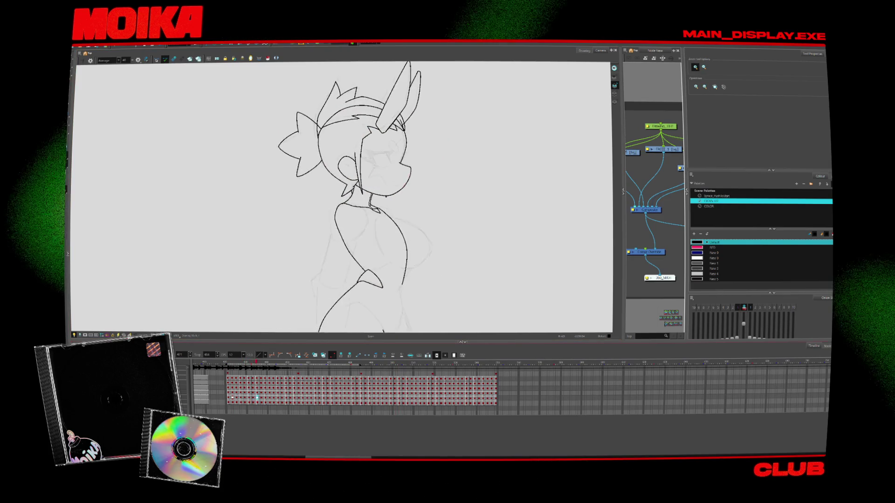
{"action": "key", "text": "period"}
{"action": "key", "text": "period"}
{"action": "key", "text": "period"}
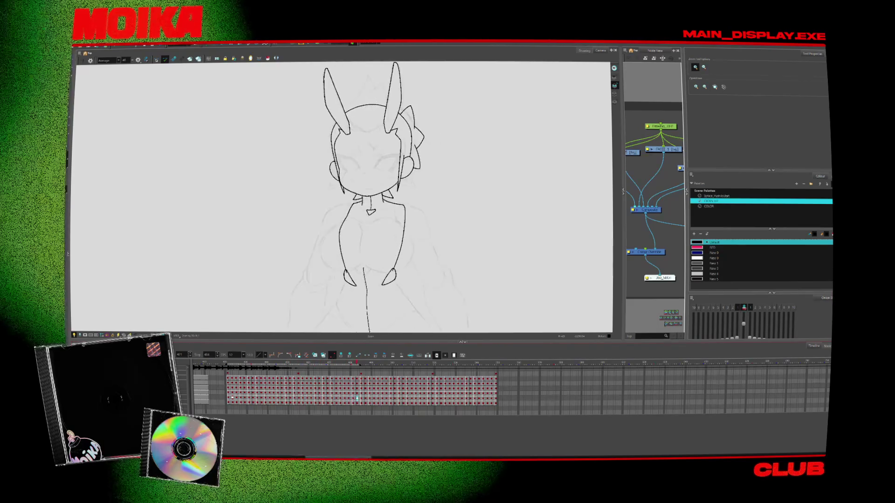
{"action": "key", "text": "comma"}
{"action": "key", "text": "comma"}
{"action": "key", "text": "comma"}
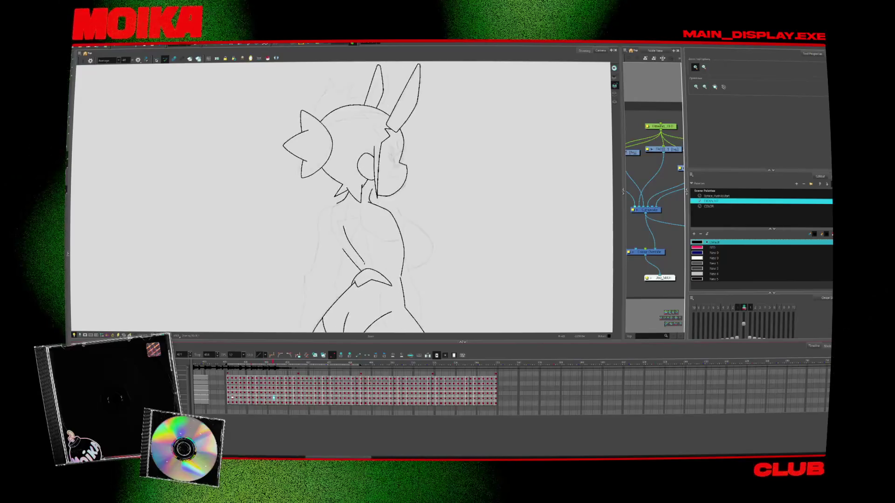
{"action": "key", "text": "period"}
{"action": "key", "text": "period"}
{"action": "key", "text": "period"}
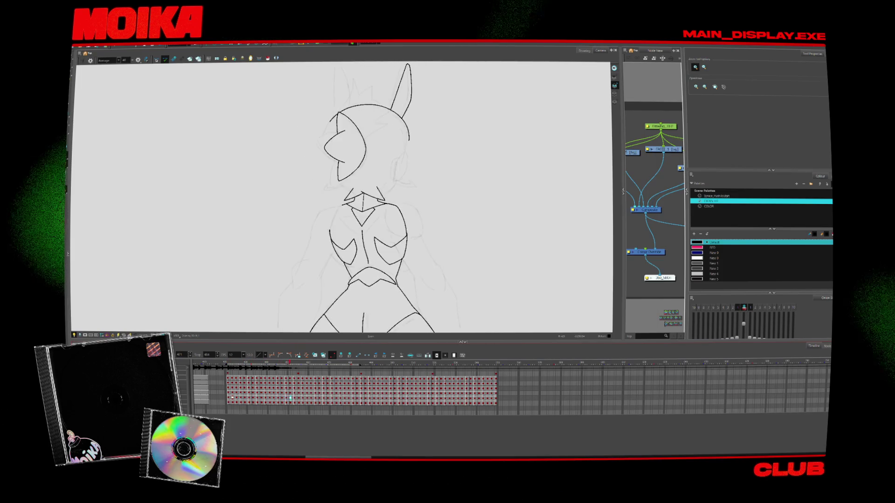
{"action": "key", "text": "period"}
{"action": "key", "text": "period"}
{"action": "key", "text": "period"}
{"action": "key", "text": "comma"}
{"action": "key", "text": "comma"}
{"action": "key", "text": "comma"}
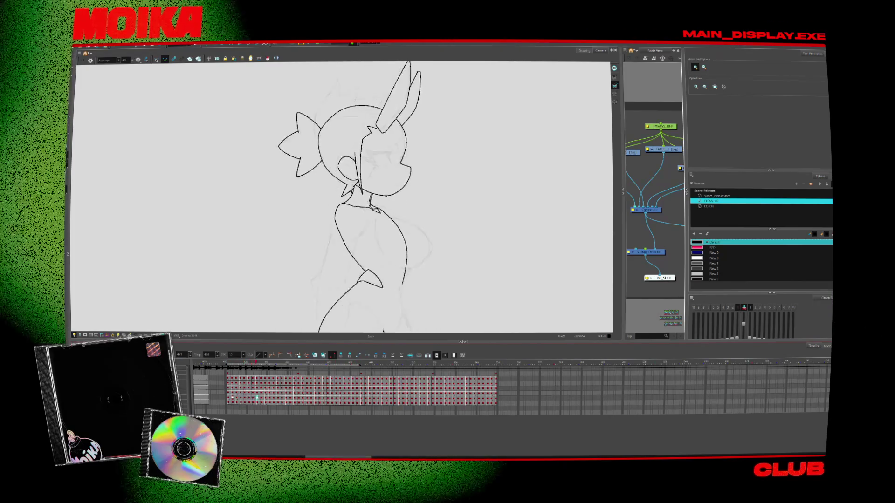
{"action": "key", "text": "period"}
{"action": "key", "text": "period"}
{"action": "key", "text": "period"}
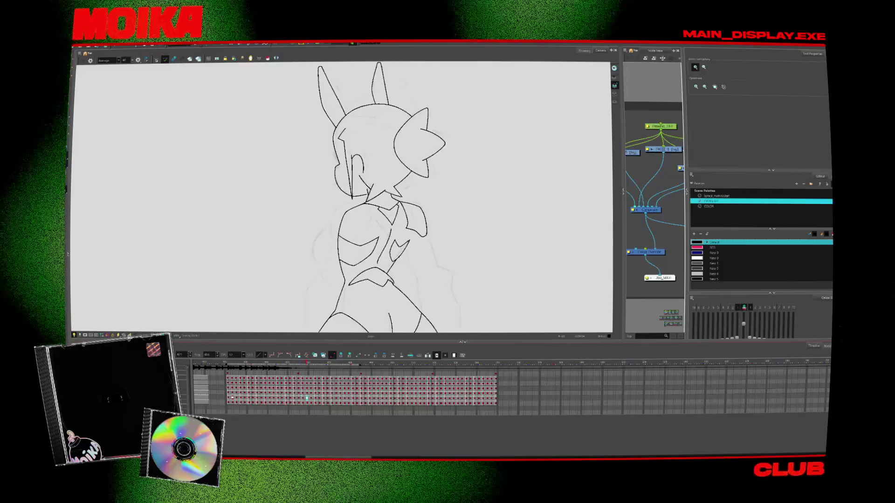
{"action": "key", "text": "period"}
{"action": "key", "text": "period"}
{"action": "key", "text": "period"}
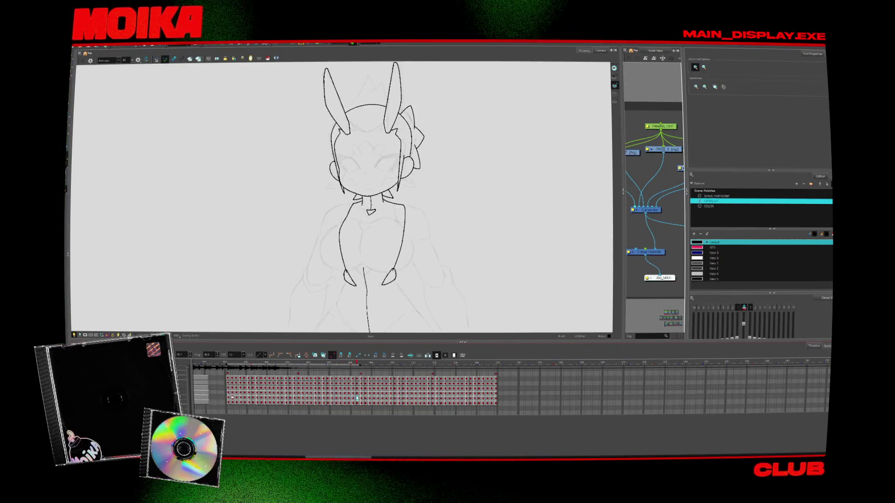
Step: Zoom in on the torso and shoulders and mirror the view horizontally
{"action": "left_click", "coordinate": [391, 227]}
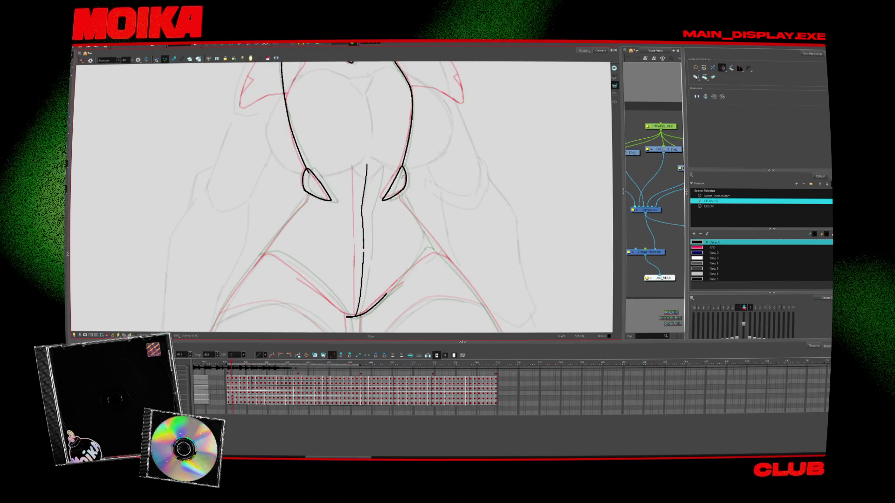
{"action": "left_click", "coordinate": [413, 184], "text": "alt"}
{"action": "key", "text": "4"}
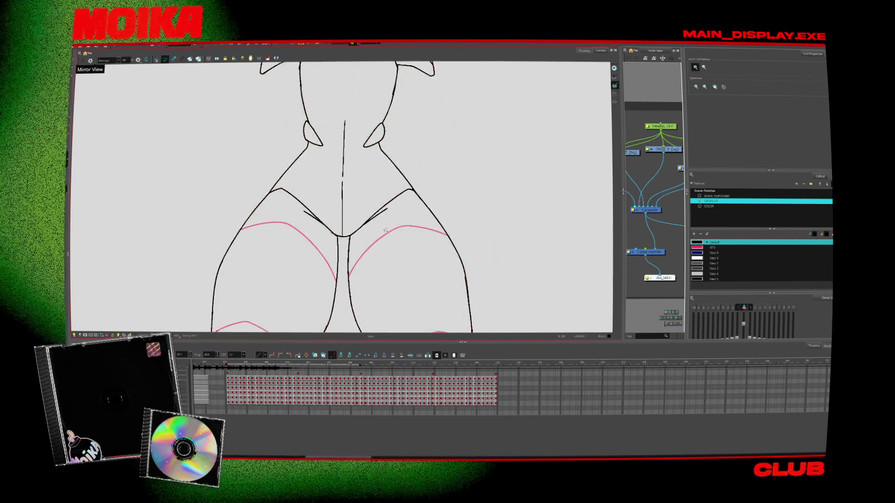
Step: Ink curved hip lines up from the crotch toward the thigh, toggling Mirror View to check
{"action": "key", "text": "alt+b"}
{"action": "left_click_drag", "start_coordinate": [342, 242], "coordinate": [414, 178]}
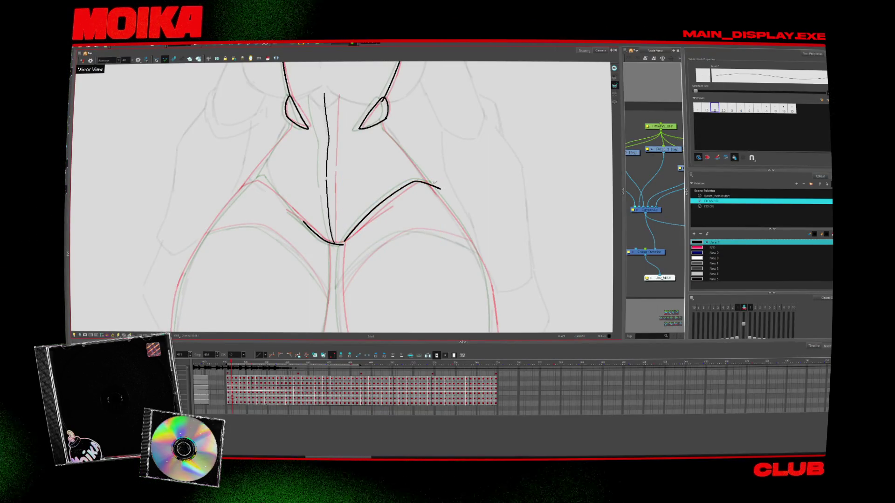
{"action": "key", "text": "4"}
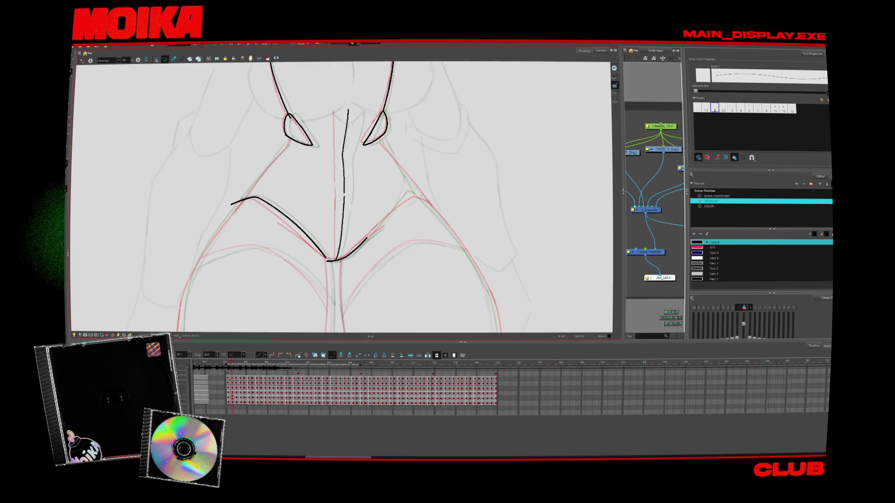
{"action": "key", "text": "4"}
{"action": "key", "text": "period"}
{"action": "key", "text": "period"}
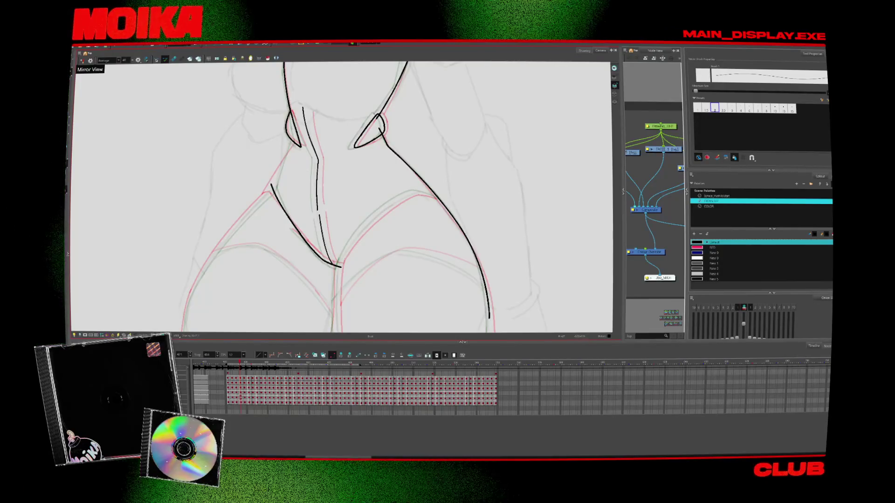
{"action": "left_click_drag", "start_coordinate": [338, 268], "coordinate": [379, 216]}
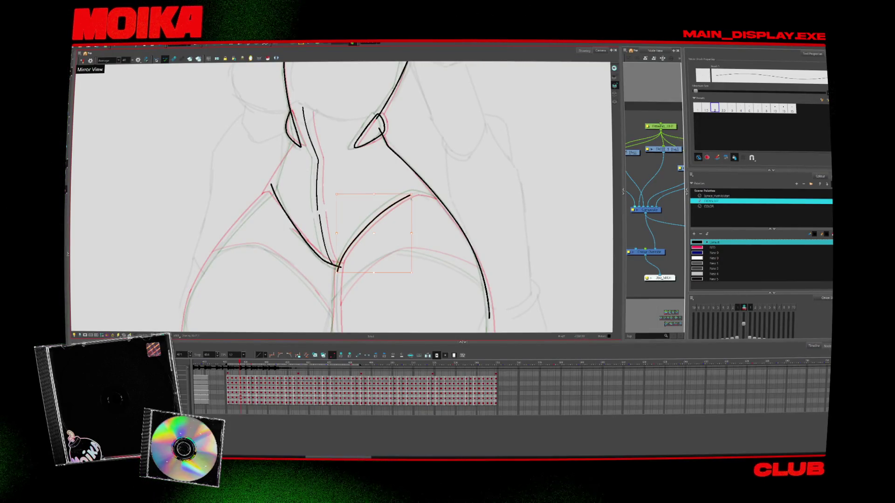
Step: Undo the overshooting hip stroke, select the left hip stroke, and fit the whole figure in view
{"action": "key", "text": "4"}
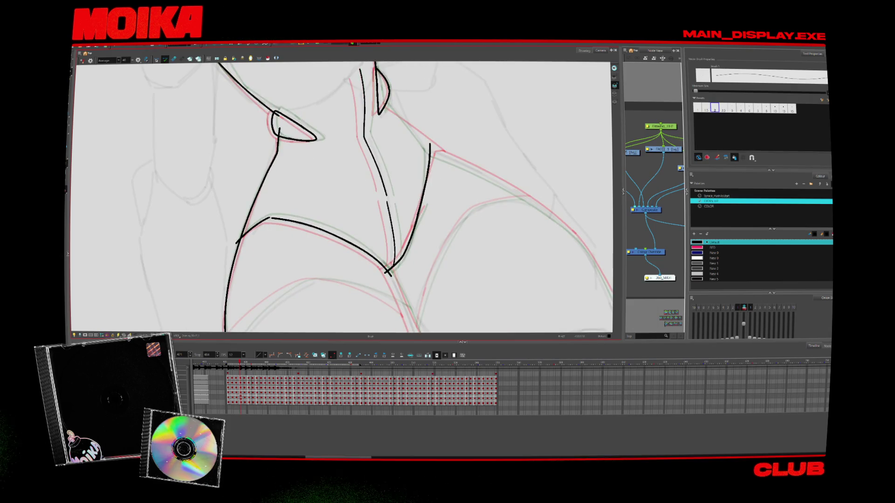
{"action": "key", "text": "ctrl+z"}
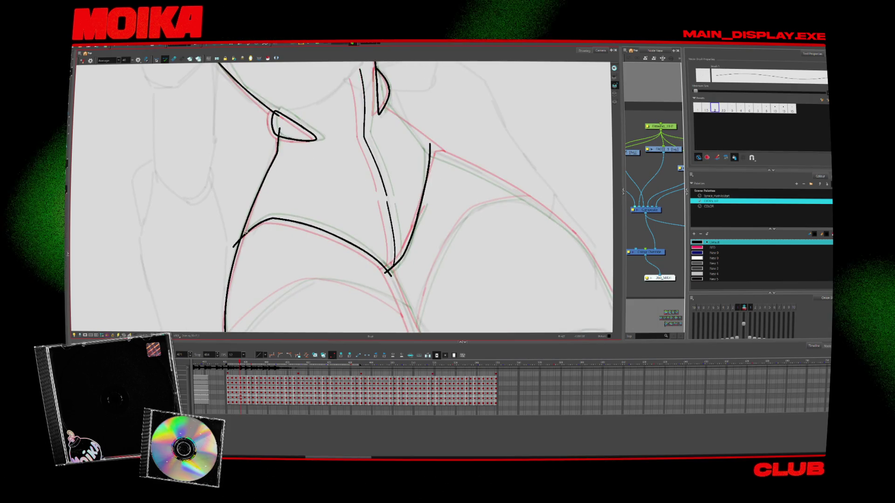
{"action": "left_click", "coordinate": [264, 224]}
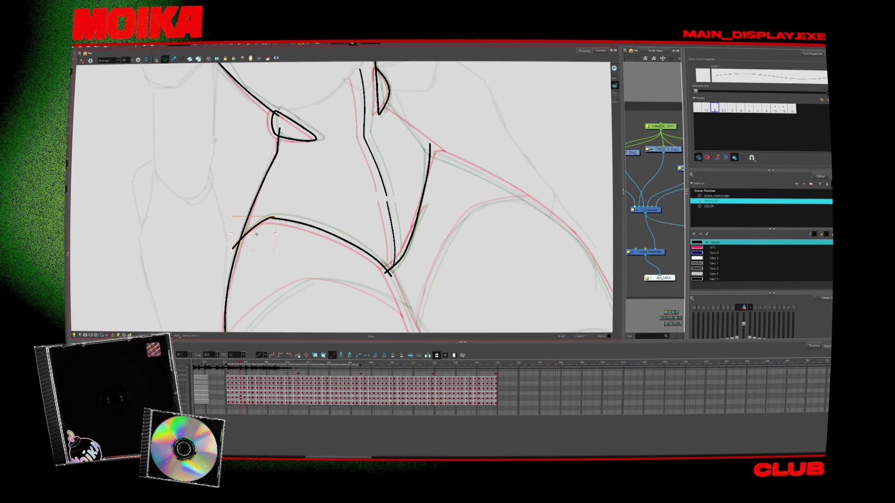
{"action": "key", "text": "alt+z"}
{"action": "left_click_drag", "start_coordinate": [258, 234], "coordinate": [278, 319]}
{"action": "key", "text": "shift+m"}
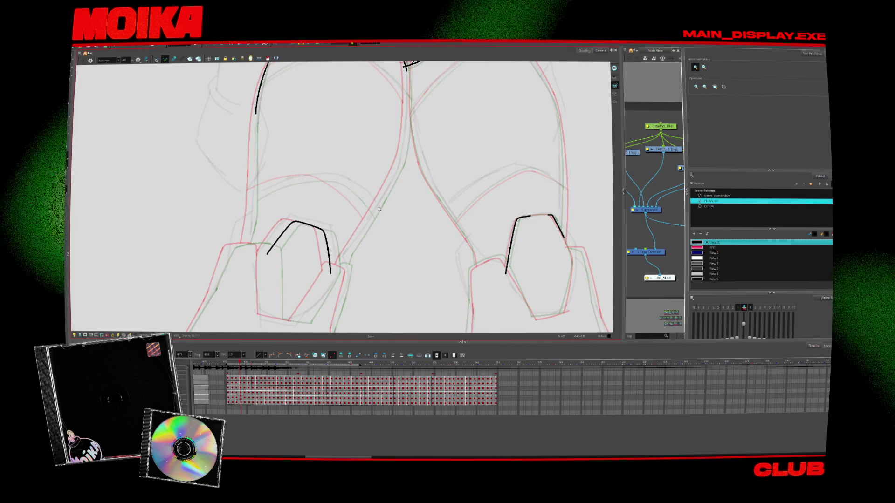
Step: Redraw the outer leg stroke more cleanly, rotating the view so the leg sits upright
{"action": "key", "text": "alt+b"}
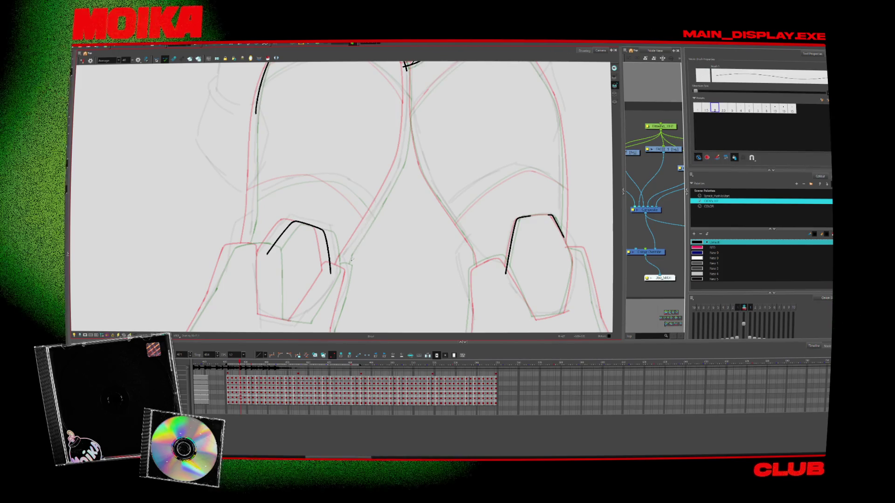
{"action": "left_click_drag", "start_coordinate": [367, 275], "coordinate": [230, 220]}
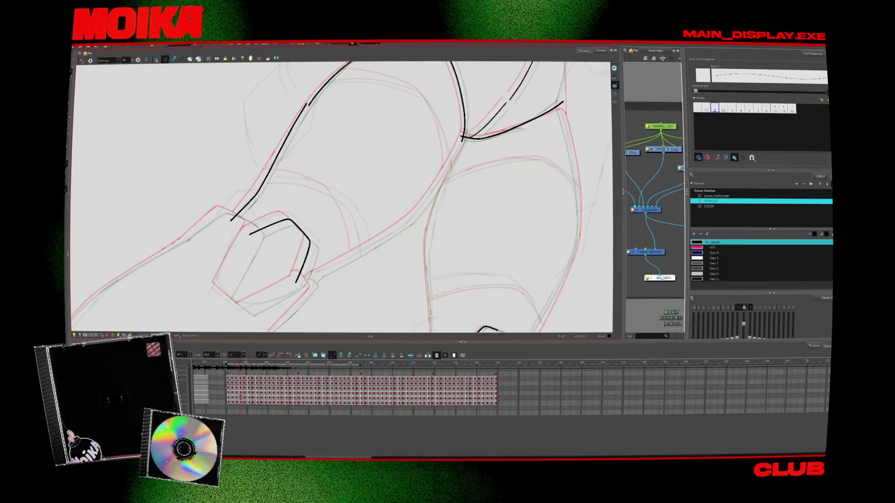
{"action": "left_click_drag", "start_coordinate": [298, 122], "coordinate": [230, 223]}
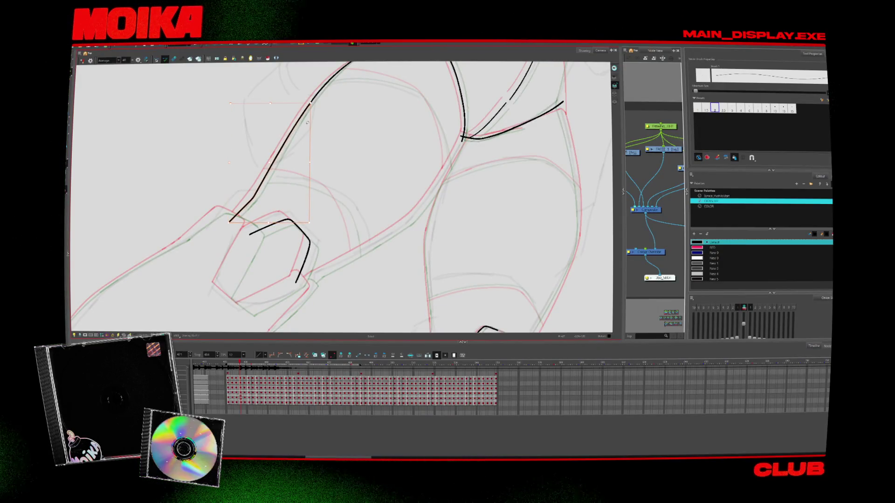
{"action": "left_click_drag", "start_coordinate": [318, 117], "coordinate": [347, 131]}
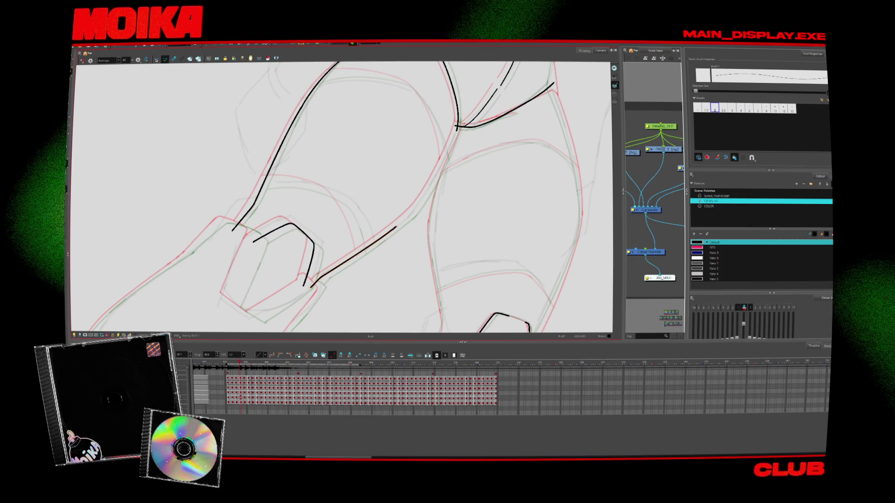
{"action": "mouse_move", "coordinate": [398, 239]}
{"action": "left_mouse_down"}
{"action": "mouse_move", "coordinate": [354, 140]}
{"action": "mouse_move", "coordinate": [326, 116]}
{"action": "left_mouse_up"}
{"action": "left_click_drag", "start_coordinate": [366, 63], "coordinate": [354, 98]}
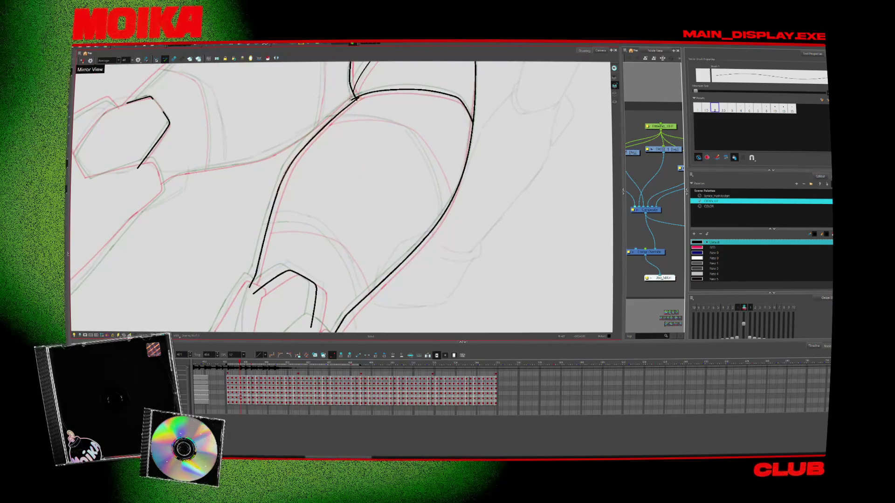
{"action": "mouse_move", "coordinate": [338, 152]}
{"action": "left_mouse_down"}
{"action": "mouse_move", "coordinate": [338, 129]}
{"action": "mouse_move", "coordinate": [393, 214]}
{"action": "mouse_move", "coordinate": [382, 201]}
{"action": "left_mouse_up"}
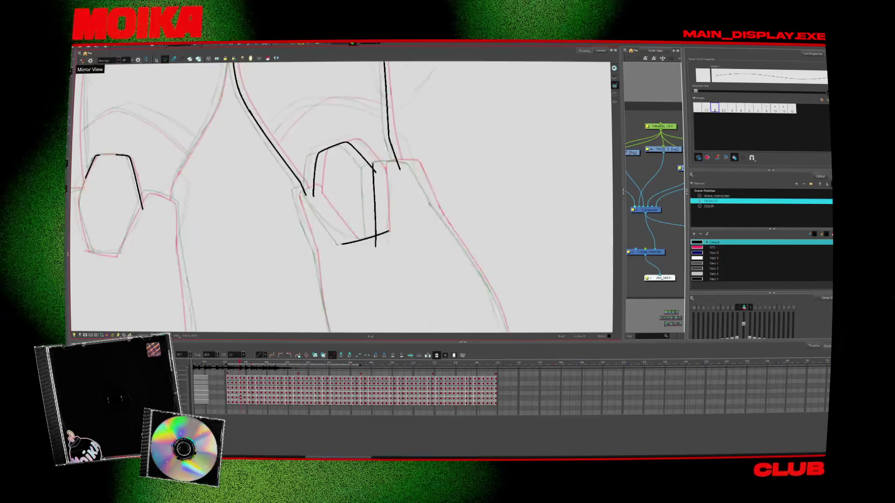
Step: Add short strokes beside the shoe and along its top edge, checking with Mirror View
{"action": "left_click", "coordinate": [326, 214]}
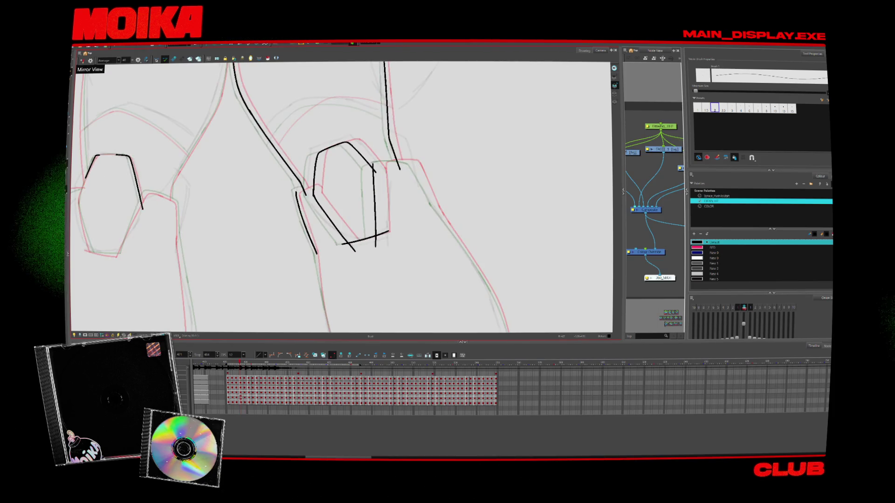
{"action": "left_click_drag", "start_coordinate": [305, 188], "coordinate": [316, 190]}
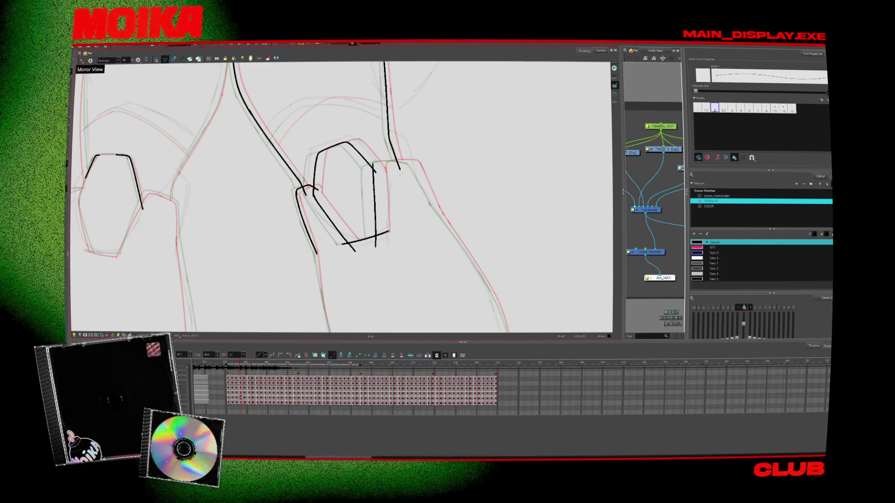
{"action": "left_click_drag", "start_coordinate": [374, 163], "coordinate": [410, 160]}
{"action": "key", "text": "4"}
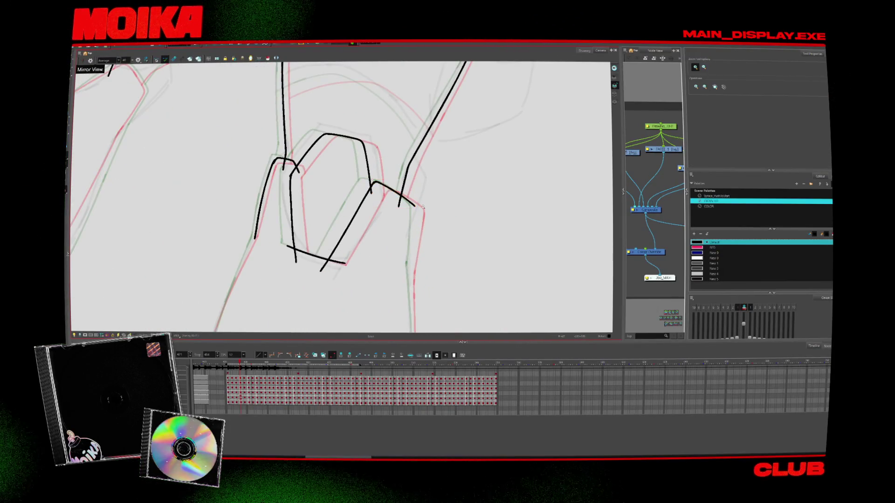
{"action": "key", "text": "4"}
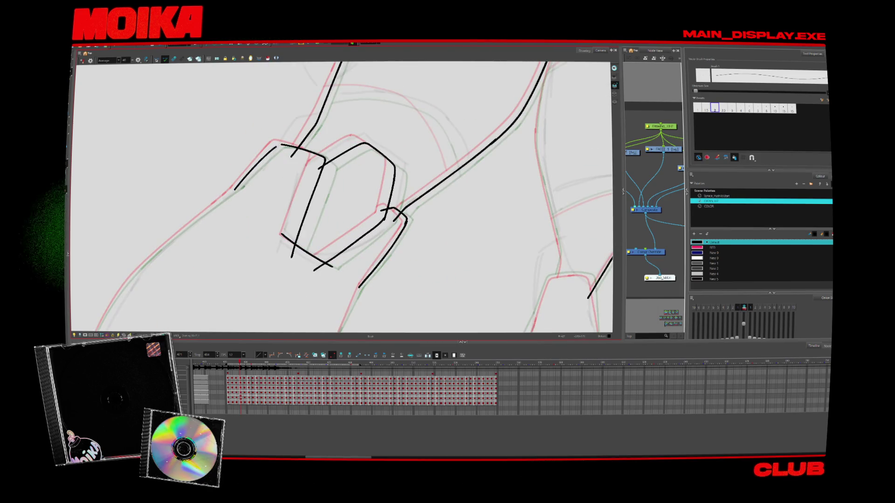
Step: Ink the lower leg outline along the guide, extending it up to the upper line
{"action": "left_click_drag", "start_coordinate": [212, 231], "coordinate": [255, 174]}
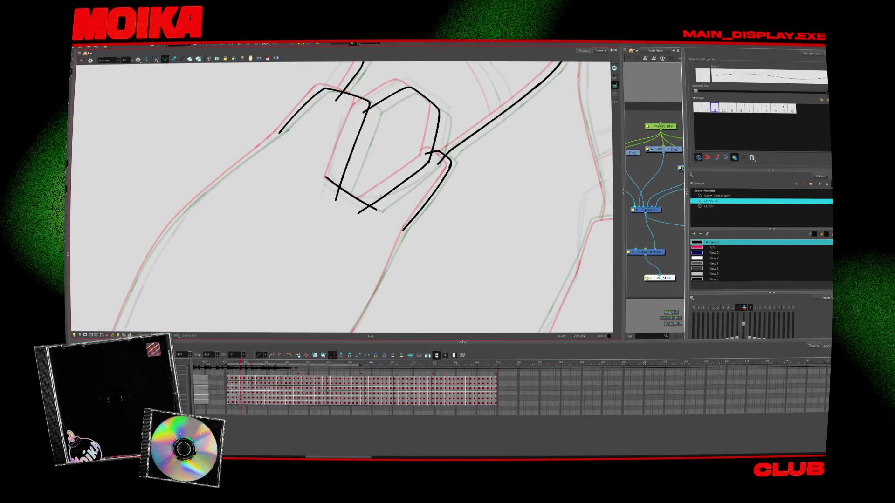
{"action": "mouse_move", "coordinate": [125, 302]}
{"action": "left_mouse_down"}
{"action": "mouse_move", "coordinate": [161, 235]}
{"action": "mouse_move", "coordinate": [240, 163]}
{"action": "left_mouse_up"}
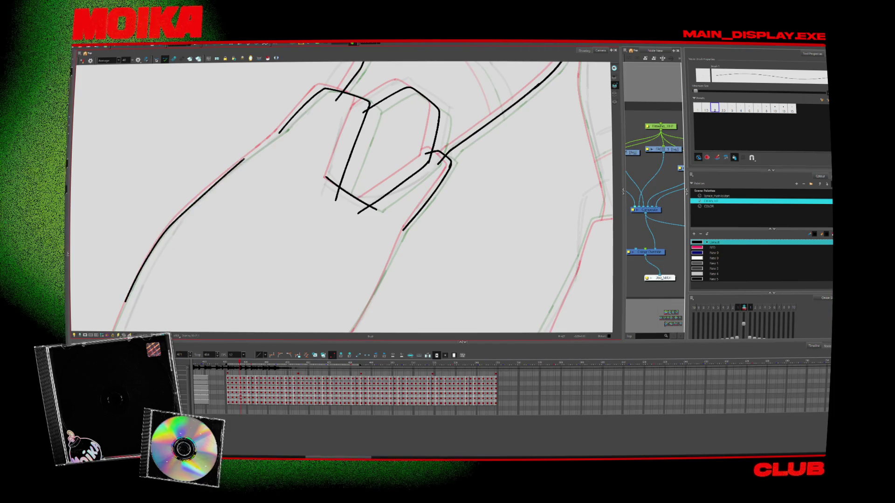
{"action": "left_click_drag", "start_coordinate": [172, 224], "coordinate": [279, 132]}
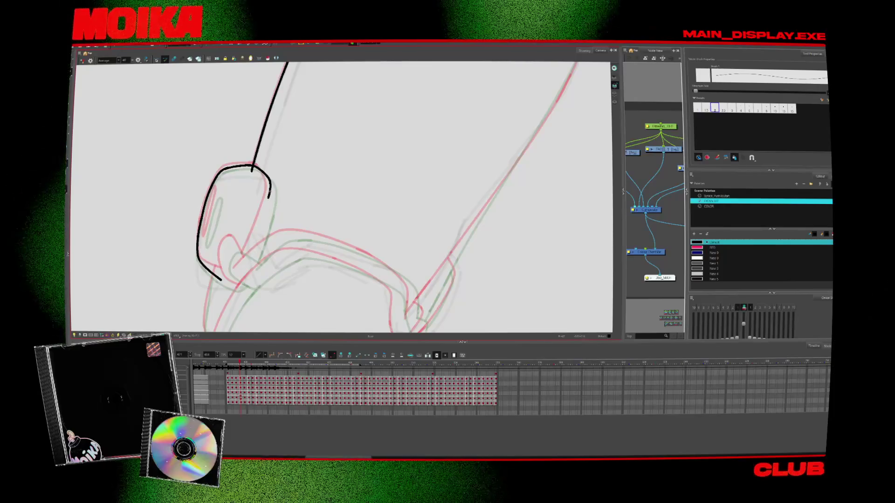
Step: Ink the ear cup's lower outline and the headband's outer and inner curves
{"action": "left_click_drag", "start_coordinate": [269, 195], "coordinate": [245, 267]}
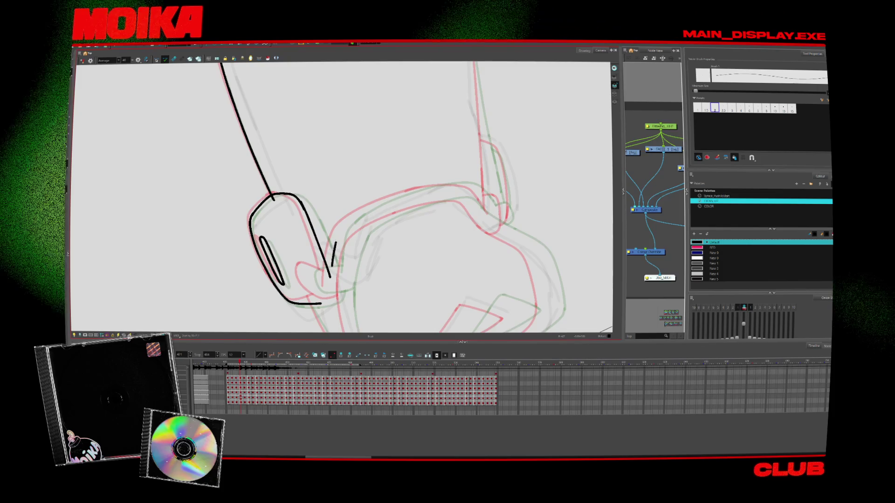
{"action": "left_click_drag", "start_coordinate": [332, 266], "coordinate": [435, 185]}
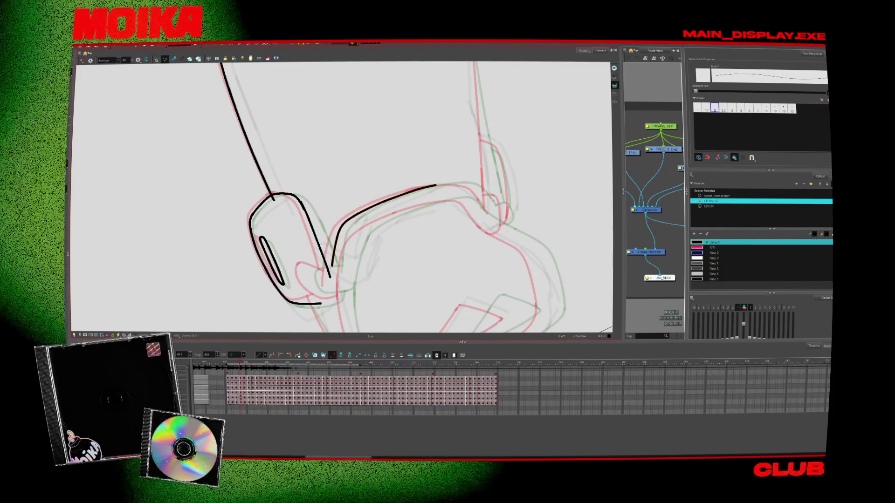
{"action": "mouse_move", "coordinate": [345, 292]}
{"action": "left_mouse_down"}
{"action": "mouse_move", "coordinate": [412, 209]}
{"action": "mouse_move", "coordinate": [455, 200]}
{"action": "left_mouse_up"}
{"action": "mouse_move", "coordinate": [384, 294]}
{"action": "left_mouse_down"}
{"action": "mouse_move", "coordinate": [326, 209]}
{"action": "mouse_move", "coordinate": [401, 195]}
{"action": "left_mouse_up"}
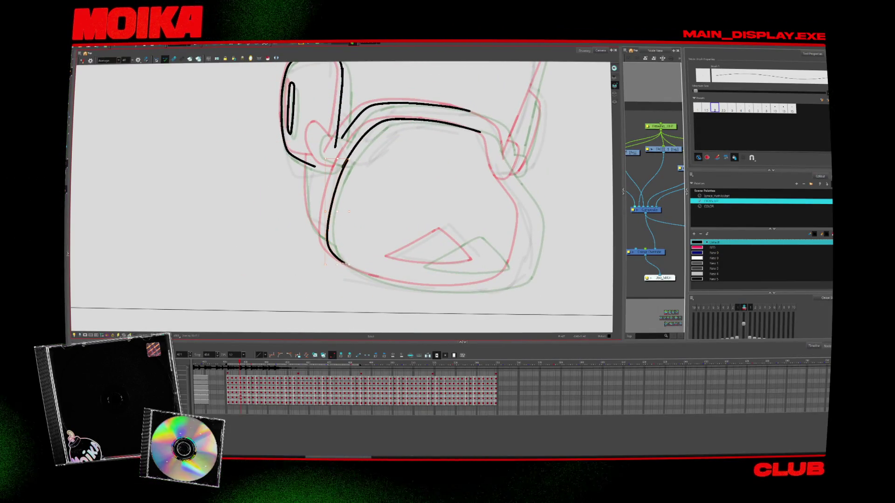
{"action": "mouse_move", "coordinate": [382, 261]}
{"action": "left_mouse_down"}
{"action": "mouse_move", "coordinate": [331, 210]}
{"action": "mouse_move", "coordinate": [391, 154]}
{"action": "mouse_move", "coordinate": [391, 162]}
{"action": "left_mouse_up"}
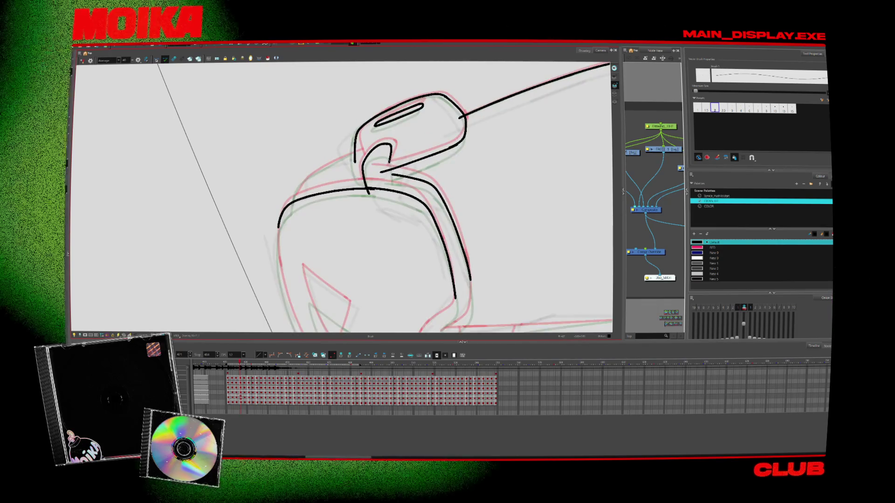
{"action": "mouse_move", "coordinate": [443, 140]}
{"action": "left_mouse_down"}
{"action": "mouse_move", "coordinate": [443, 242]}
{"action": "mouse_move", "coordinate": [354, 288]}
{"action": "left_mouse_up"}
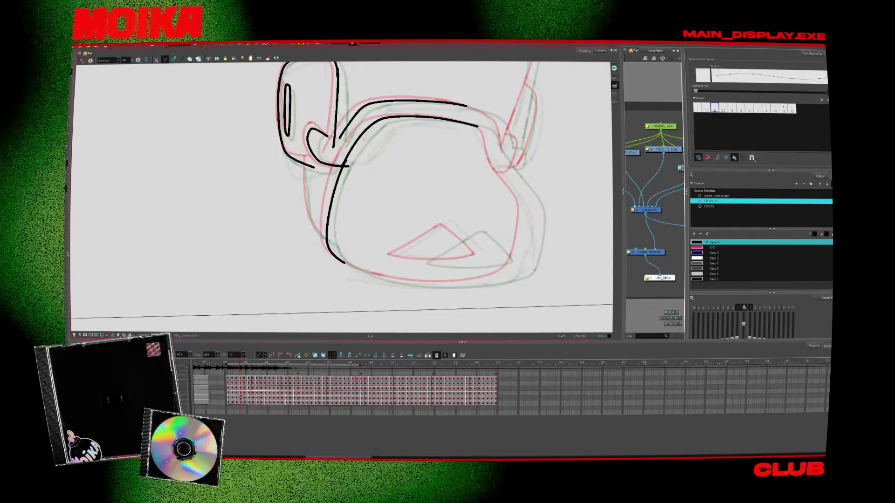
Step: Ink the head's side outline, comparing neighbouring drawings, then enable Mirror View
{"action": "key", "text": "alt+b"}
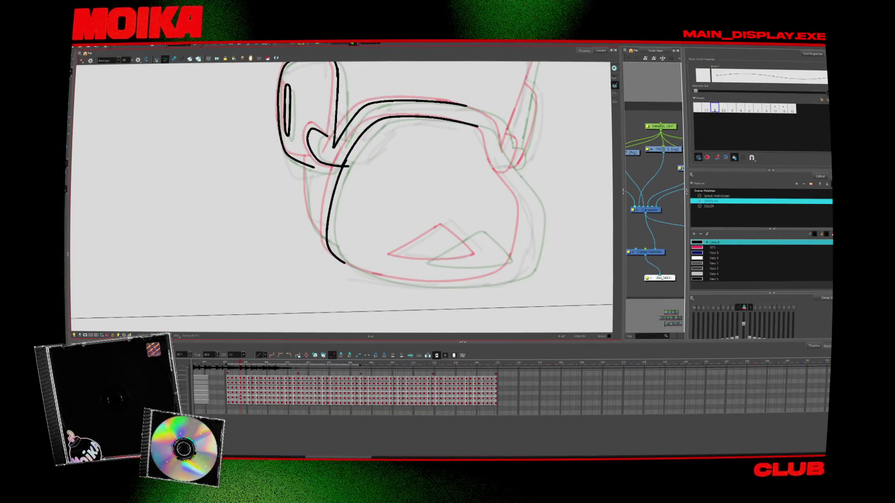
{"action": "key", "text": "period"}
{"action": "key", "text": "comma"}
{"action": "key", "text": "period"}
{"action": "key", "text": "comma"}
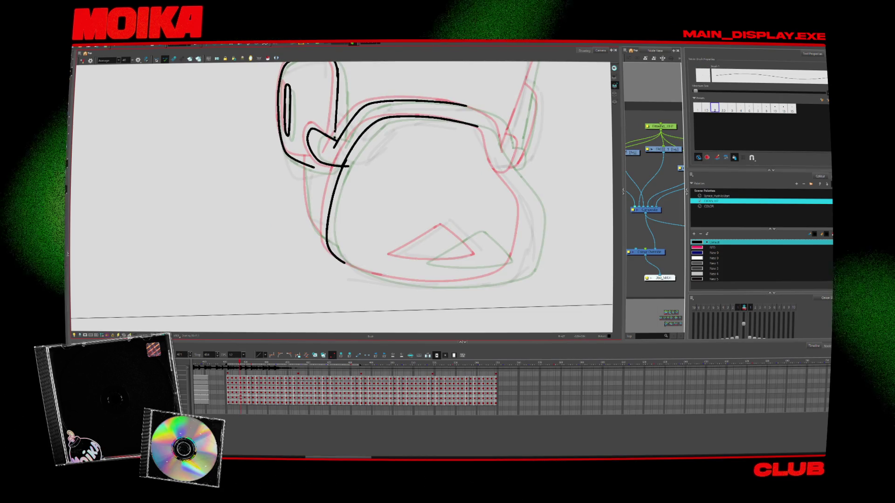
{"action": "left_click_drag", "start_coordinate": [304, 158], "coordinate": [325, 237]}
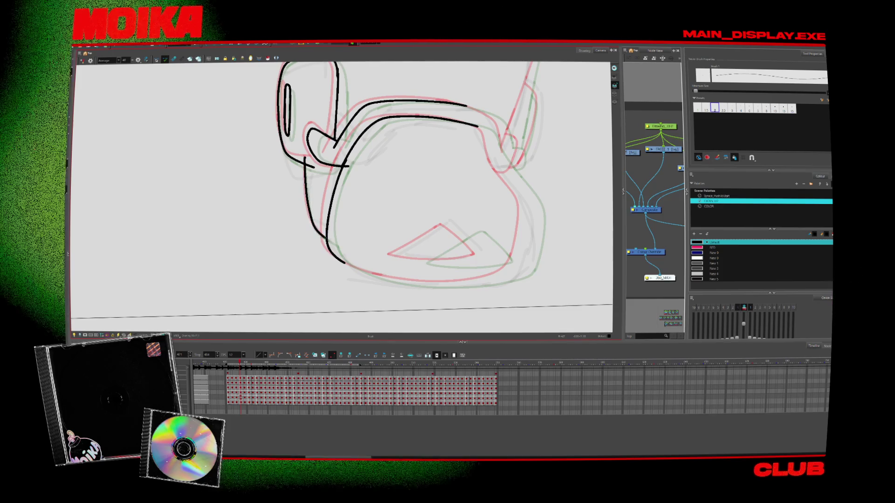
{"action": "key", "text": "alt+s"}
{"action": "key", "text": "alt+b"}
{"action": "key", "text": "period"}
{"action": "key", "text": "period"}
{"action": "key", "text": "comma"}
{"action": "key", "text": "comma"}
{"action": "key", "text": "alt+s"}
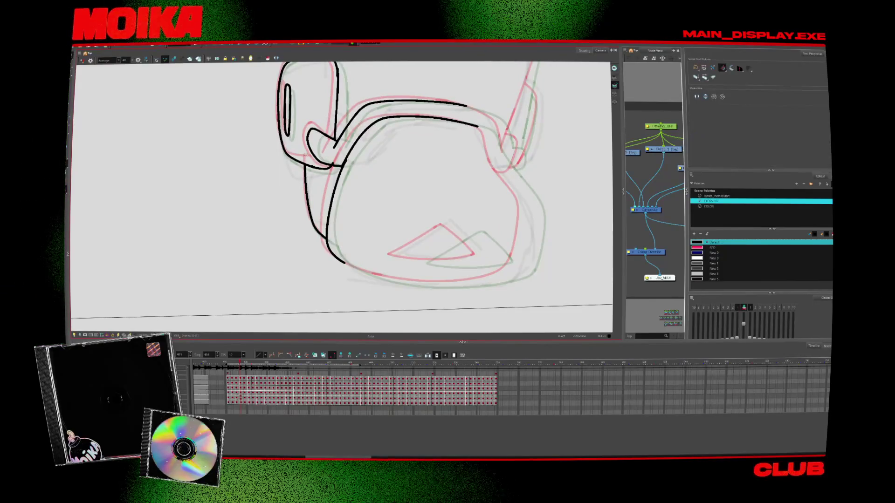
{"action": "key", "text": "period"}
{"action": "key", "text": "period"}
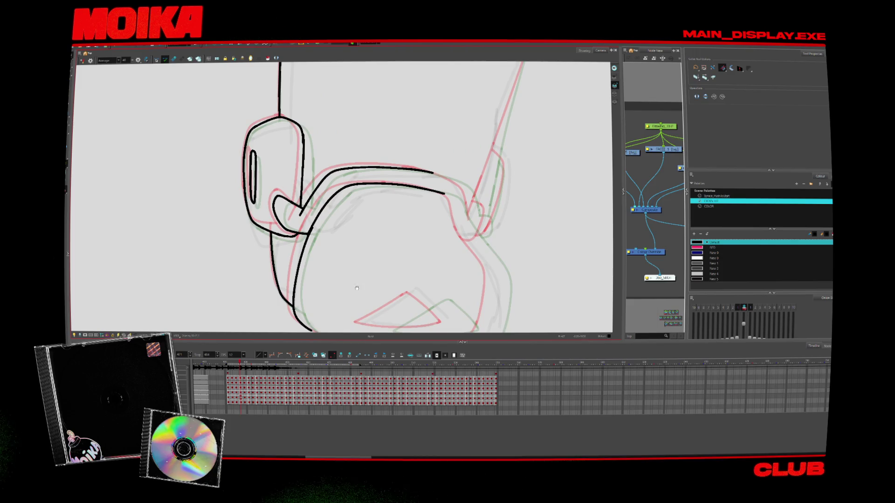
{"action": "key", "text": "period"}
{"action": "key", "text": "4"}
{"action": "key", "text": "alt+b"}
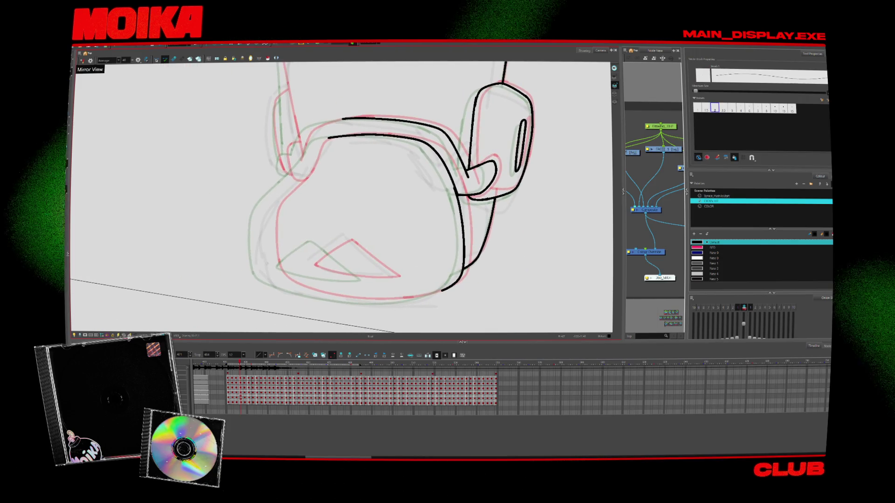
Step: Ink the other side of the head and the headband hook, closing the gap between strokes
{"action": "left_click_drag", "start_coordinate": [265, 275], "coordinate": [305, 170]}
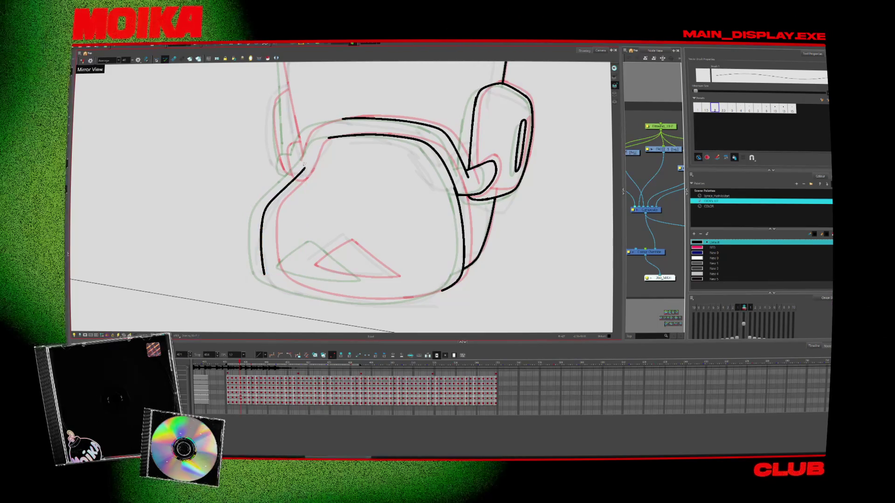
{"action": "left_click_drag", "start_coordinate": [316, 147], "coordinate": [331, 136]}
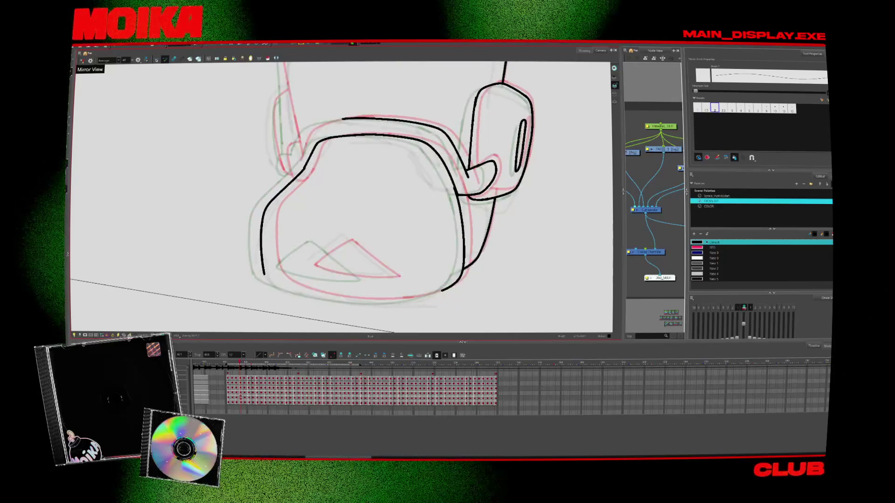
{"action": "left_click_drag", "start_coordinate": [297, 149], "coordinate": [320, 123]}
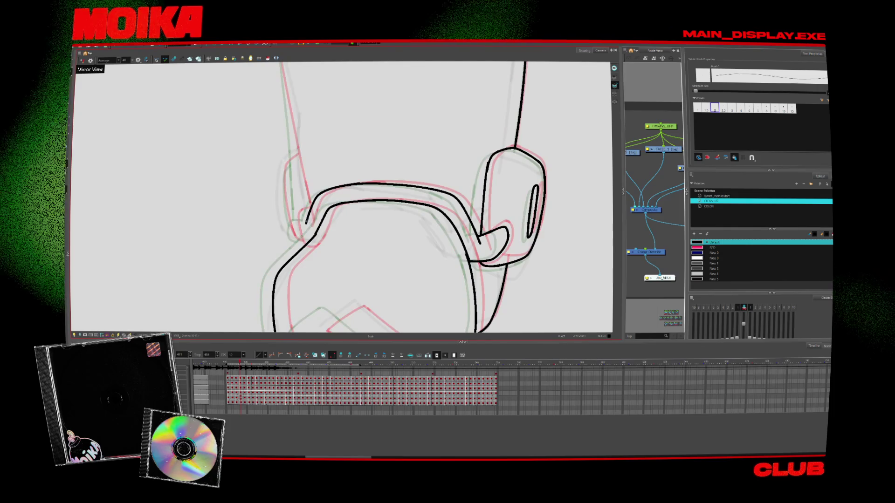
{"action": "left_click_drag", "start_coordinate": [295, 225], "coordinate": [316, 246]}
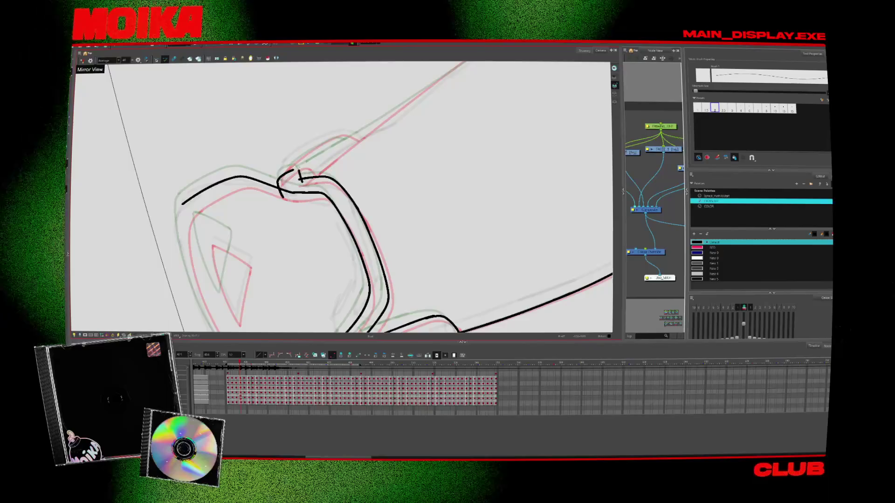
{"action": "left_click_drag", "start_coordinate": [299, 179], "coordinate": [404, 104]}
{"action": "left_click_drag", "start_coordinate": [459, 125], "coordinate": [365, 198]}
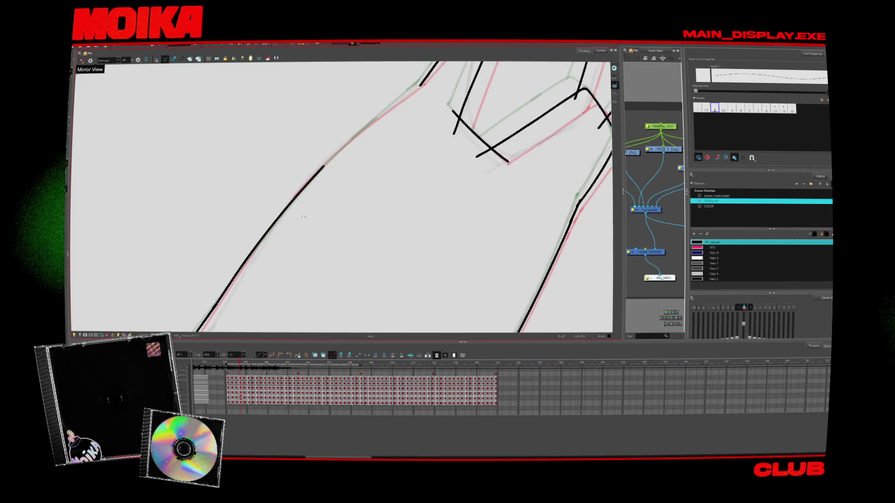
{"action": "left_click_drag", "start_coordinate": [409, 94], "coordinate": [310, 190]}
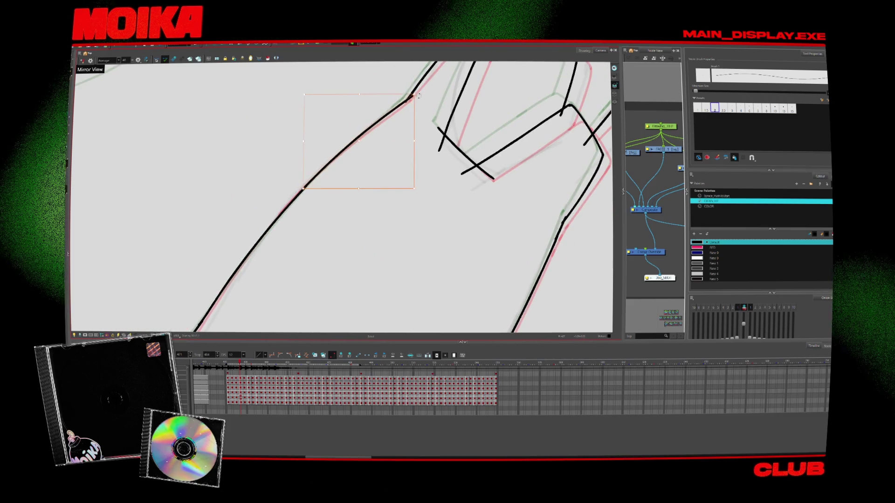
{"action": "key", "text": "alt+s"}
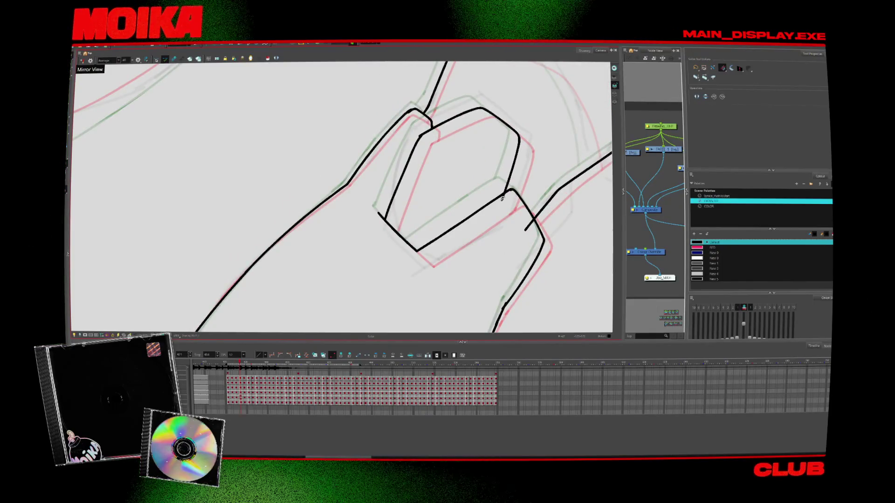
{"action": "left_click_drag", "start_coordinate": [533, 227], "coordinate": [472, 187]}
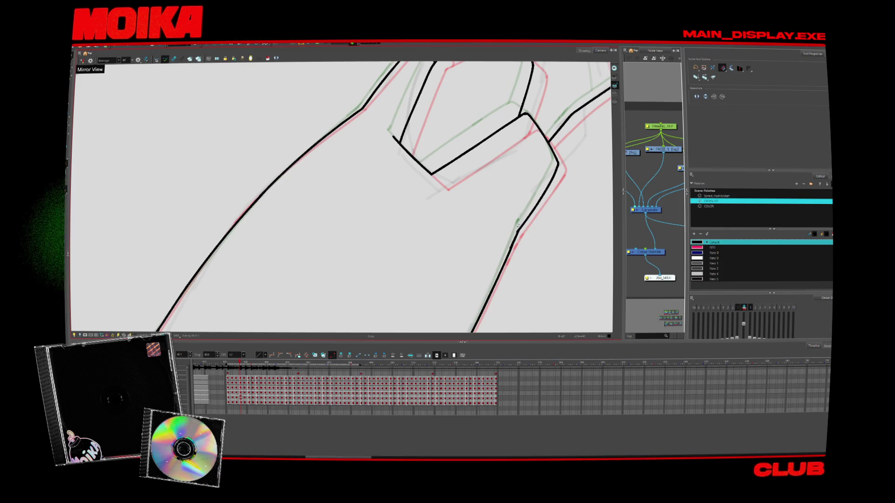
Step: Fix the hook's joining segment, rotate the head upright, and shift the inked lines to match the sketch
{"action": "key", "text": "period"}
{"action": "key", "text": "alt+b"}
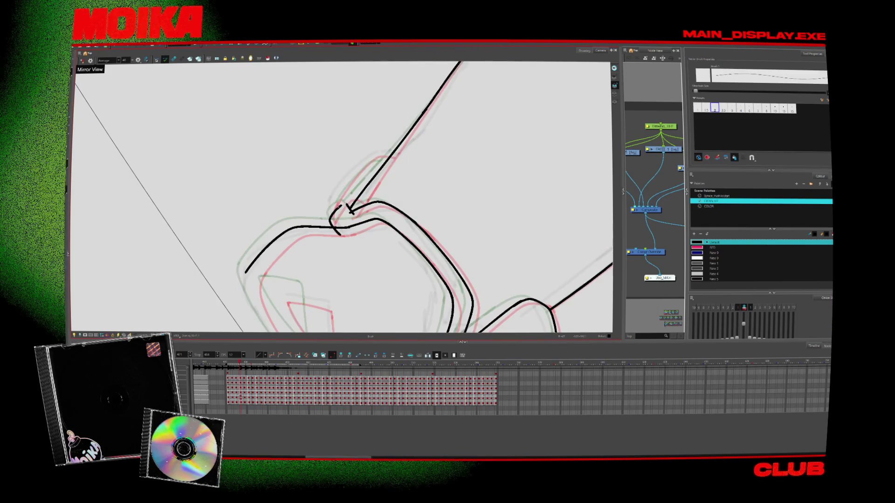
{"action": "key", "text": "alt+s"}
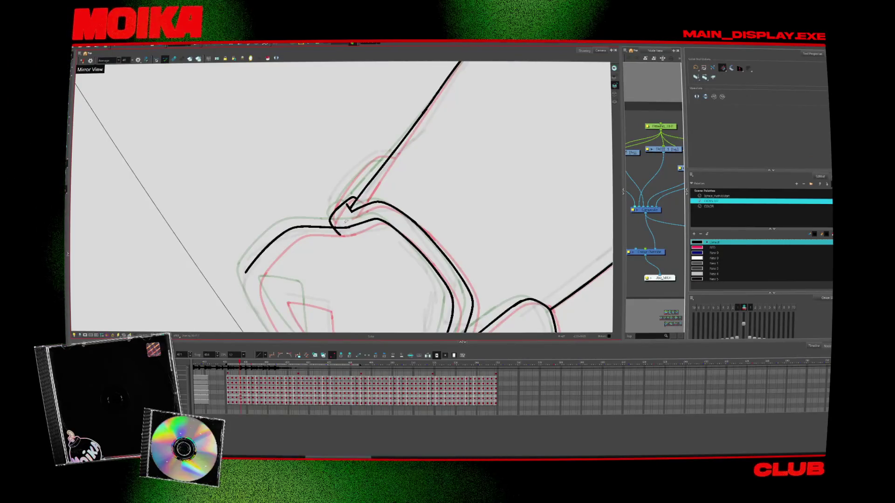
{"action": "key", "text": "alt+b"}
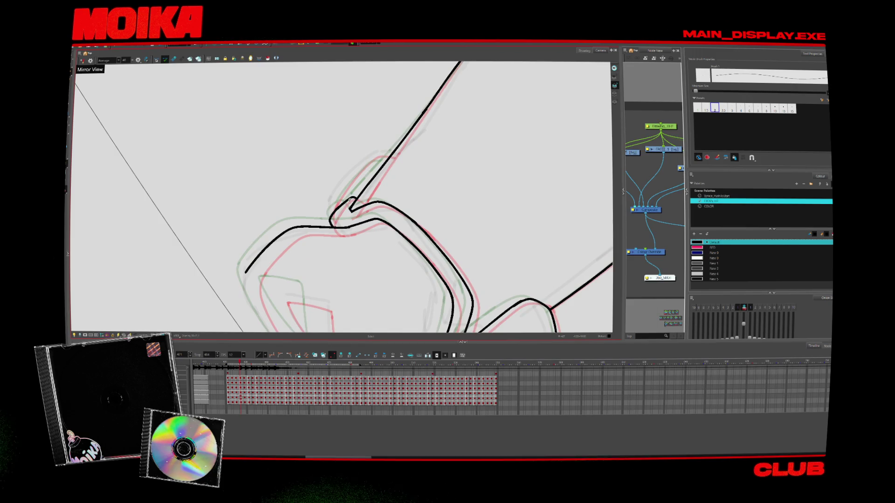
{"action": "key", "text": "alt+e"}
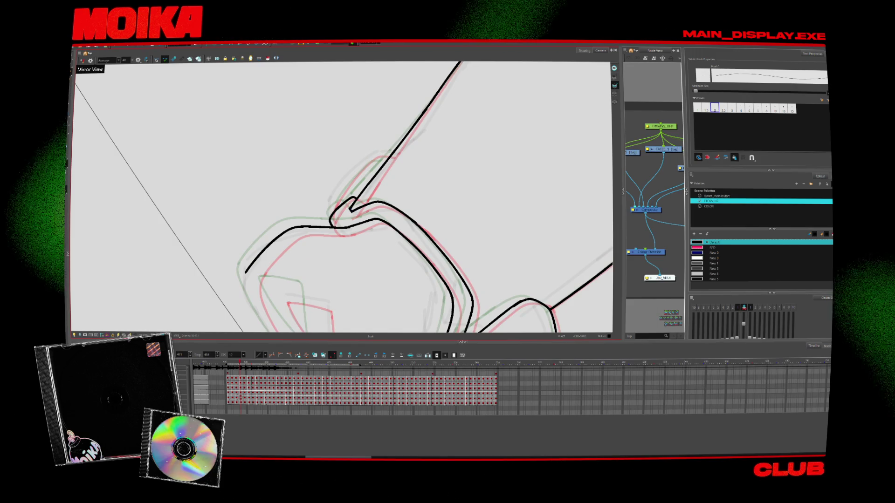
{"action": "key", "text": "ctrl+z"}
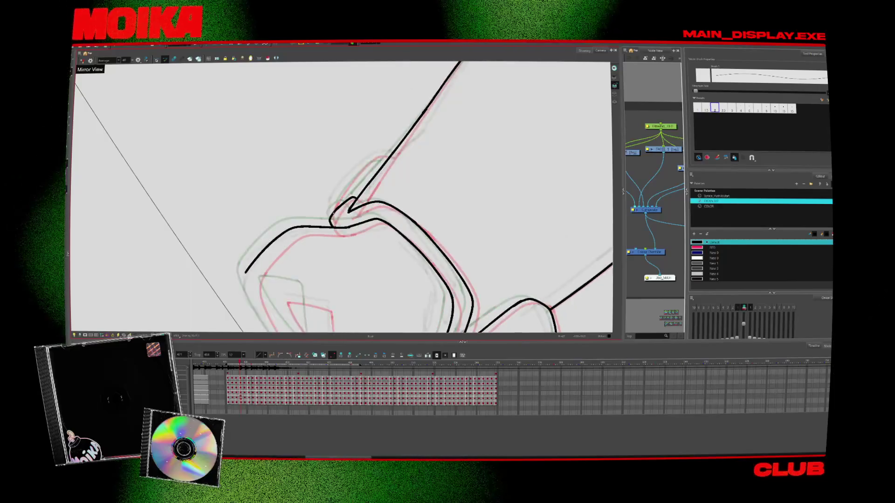
{"action": "key", "text": "alt+t"}
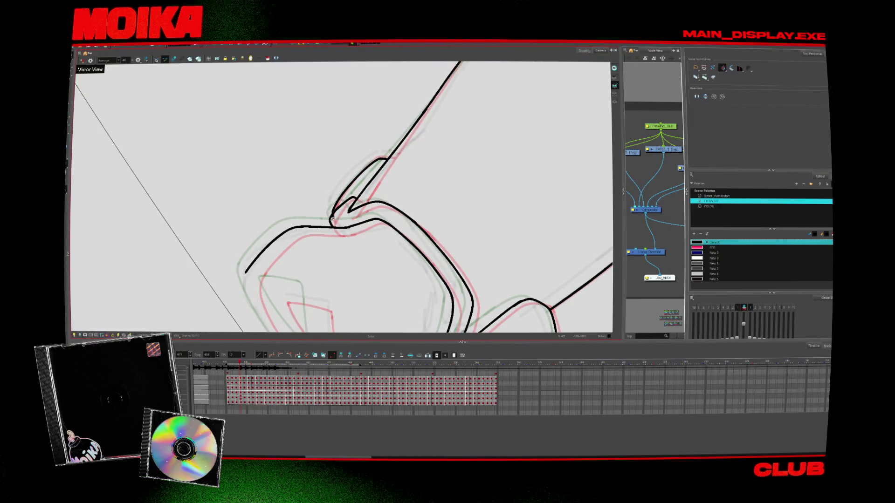
{"action": "left_click_drag", "start_coordinate": [359, 253], "coordinate": [316, 284]}
{"action": "key", "text": "alt+b"}
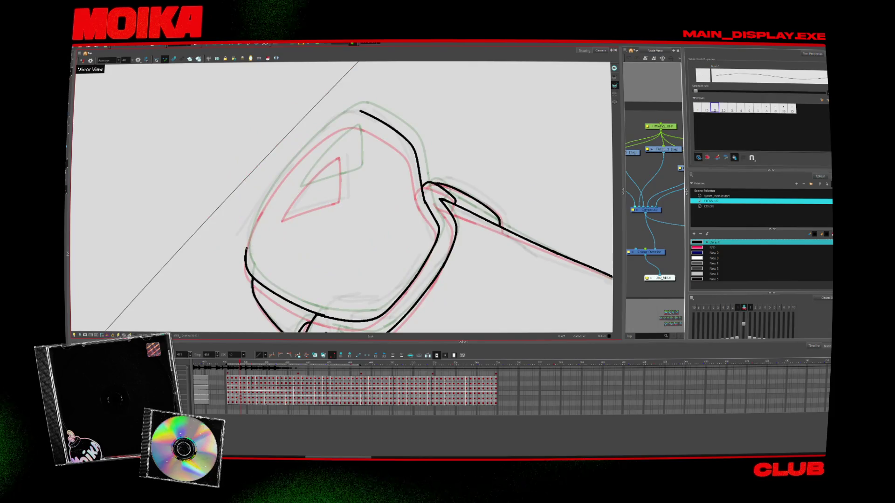
{"action": "left_click_drag", "start_coordinate": [442, 261], "coordinate": [349, 104]}
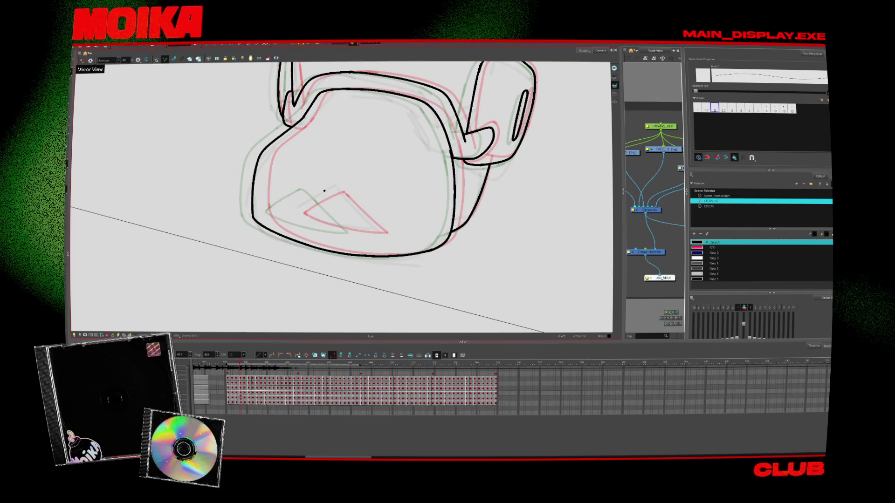
{"action": "key", "text": "alt+s"}
{"action": "mouse_move", "coordinate": [379, 205]}
{"action": "left_mouse_down"}
{"action": "mouse_move", "coordinate": [366, 216]}
{"action": "mouse_move", "coordinate": [388, 241]}
{"action": "left_mouse_up"}
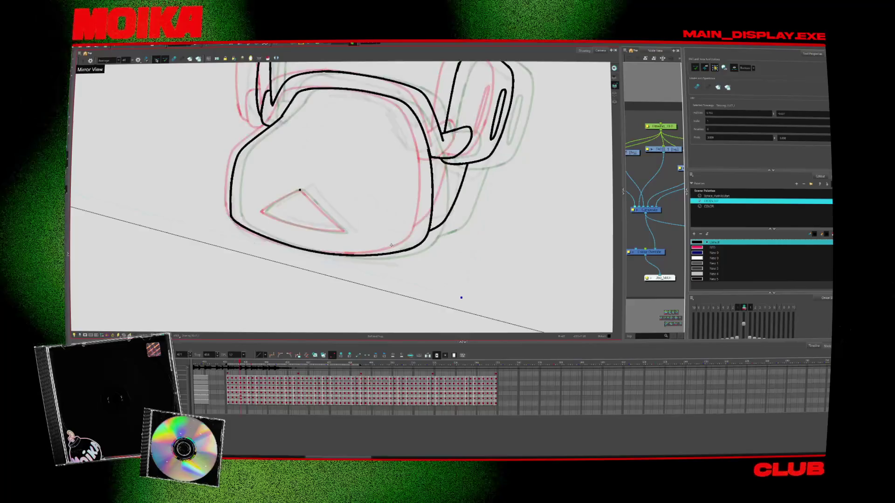
Step: Ink the triangle's straight edge, turn off Mirror View, and fit the whole character in view
{"action": "key", "text": "alt+b"}
{"action": "scroll", "coordinate": [387, 241], "scroll_direction": "up", "scroll_amount": 5}
{"action": "left_click_drag", "start_coordinate": [292, 231], "coordinate": [369, 133]}
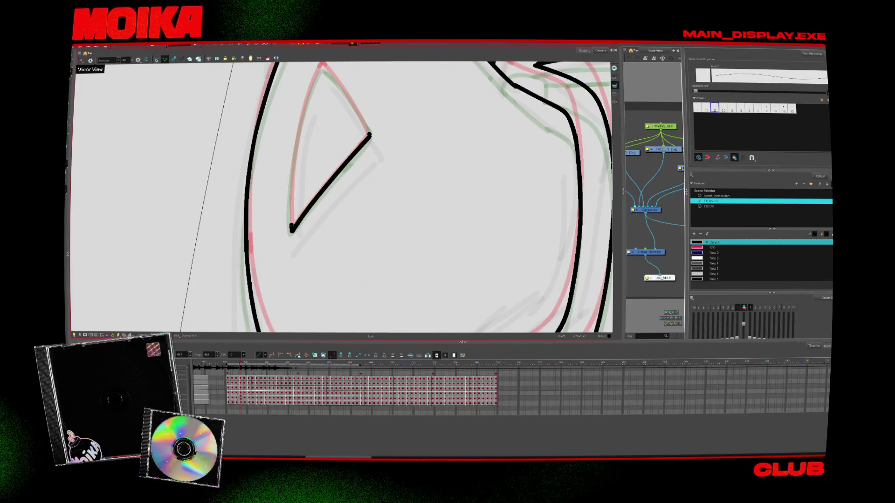
{"action": "left_click_drag", "start_coordinate": [310, 82], "coordinate": [312, 118]}
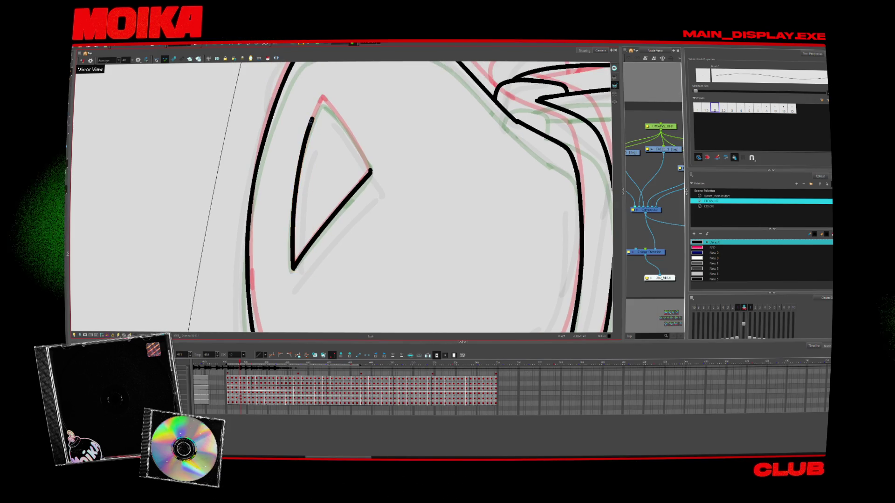
{"action": "key", "text": "4"}
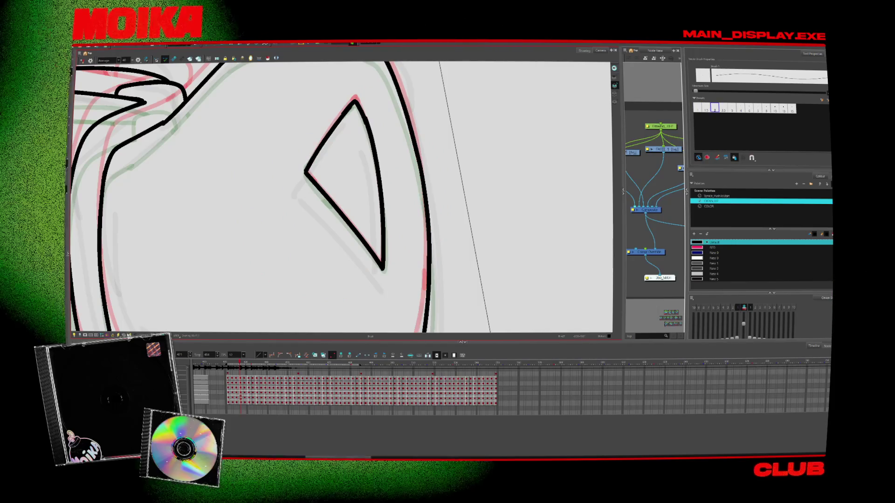
{"action": "key", "text": "shift+m"}
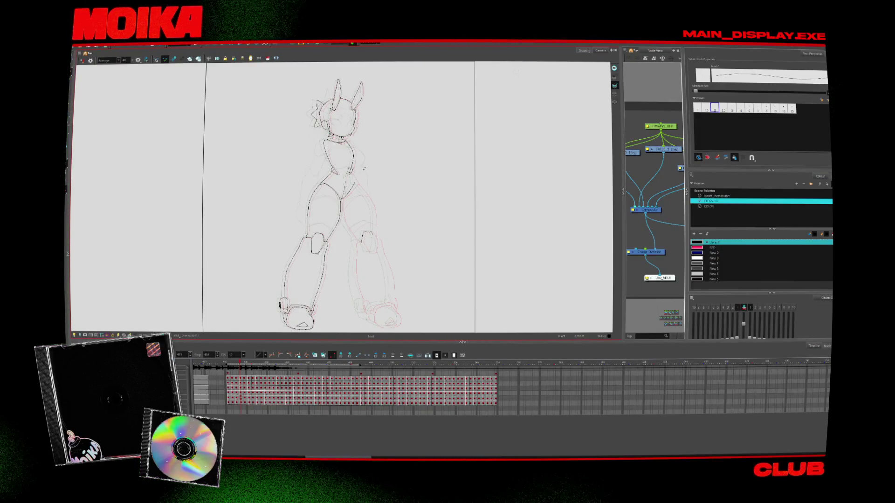
Step: Ink a straight black hip line running diagonally from the crotch toward the waist
{"action": "key", "text": "alt+s"}
{"action": "scroll", "coordinate": [366, 169], "scroll_direction": "up", "scroll_amount": 5}
{"action": "scroll", "coordinate": [365, 254], "scroll_direction": "up", "scroll_amount": 3}
{"action": "scroll", "coordinate": [365, 254], "scroll_direction": "down", "scroll_amount": 4}
{"action": "scroll", "coordinate": [355, 267], "scroll_direction": "down", "scroll_amount": 5}
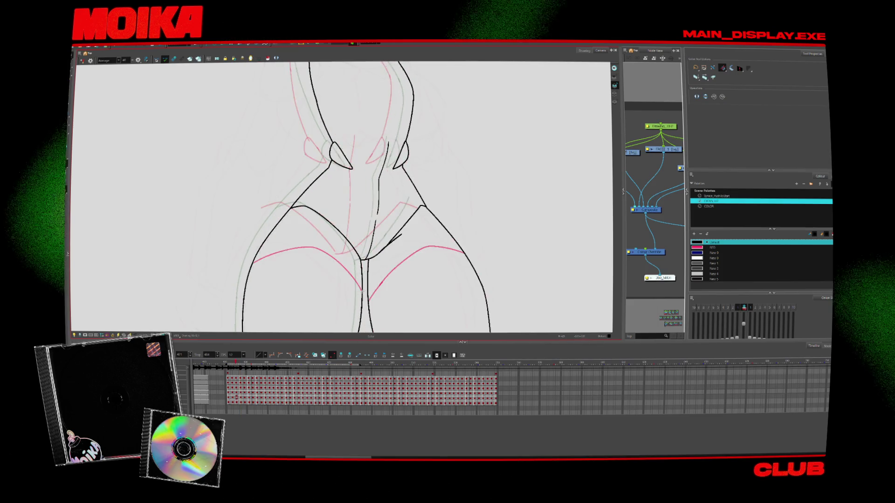
{"action": "scroll", "coordinate": [425, 258], "scroll_direction": "down", "scroll_amount": 3}
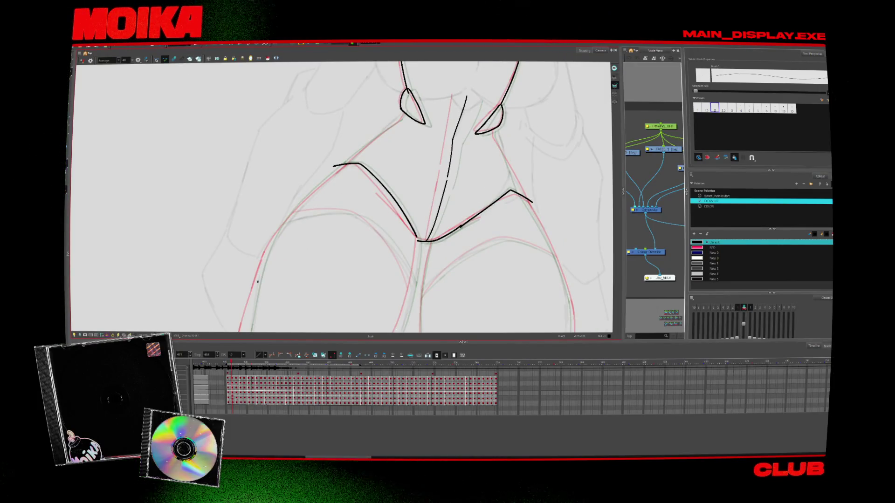
{"action": "scroll", "coordinate": [363, 153], "scroll_direction": "up", "scroll_amount": 3}
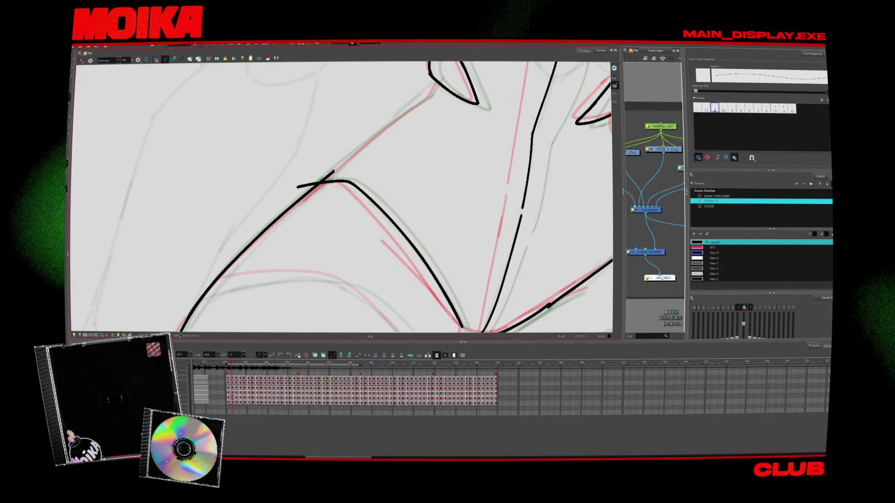
{"action": "left_click_drag", "start_coordinate": [321, 179], "coordinate": [428, 97]}
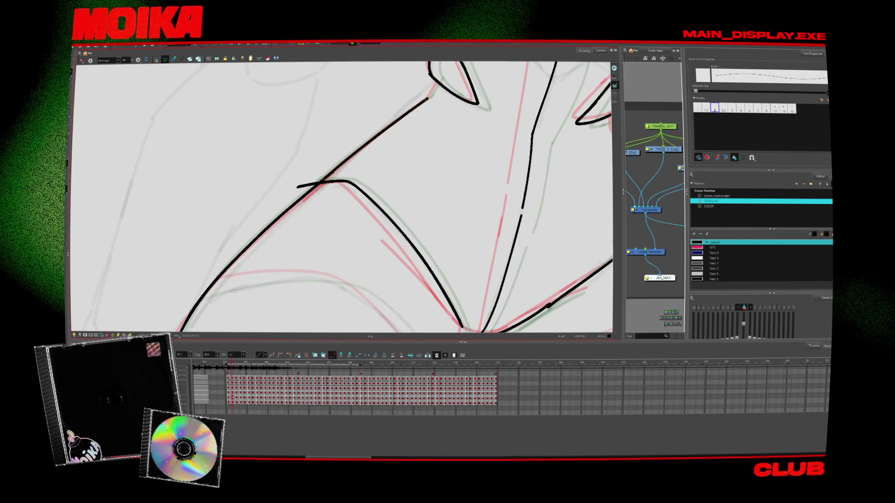
Step: Zoom out and reset the canvas orientation to see the upper body
{"action": "key", "text": "alt+s"}
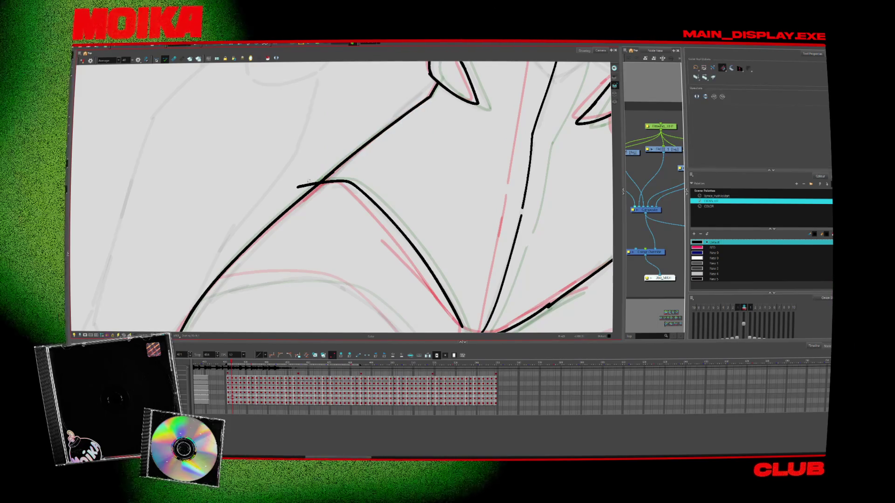
{"action": "key", "text": "alt+z"}
{"action": "key", "text": "1"}
{"action": "key", "text": "1"}
{"action": "key", "text": "1"}
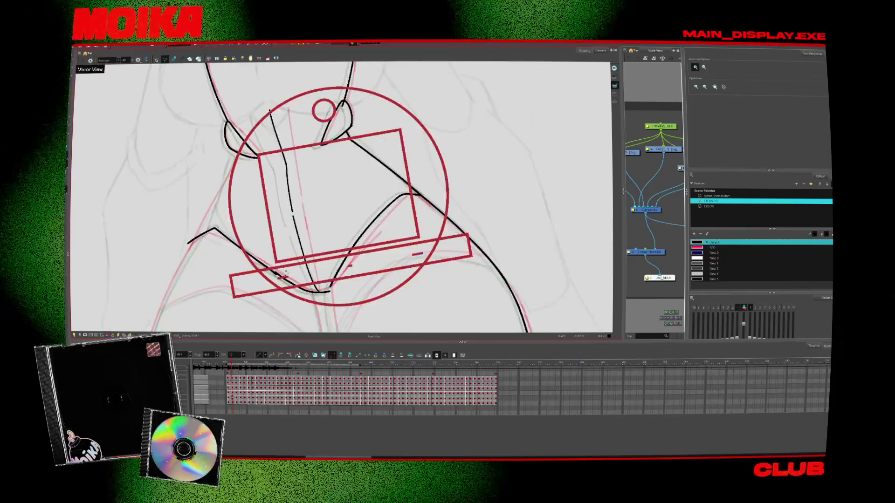
{"action": "key", "text": "shift+m"}
{"action": "key", "text": "alt+b"}
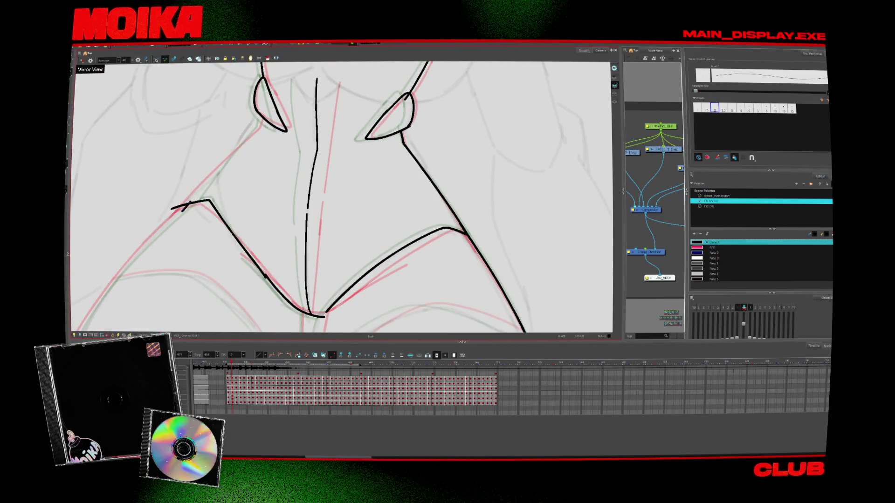
{"action": "key", "text": "alt+s"}
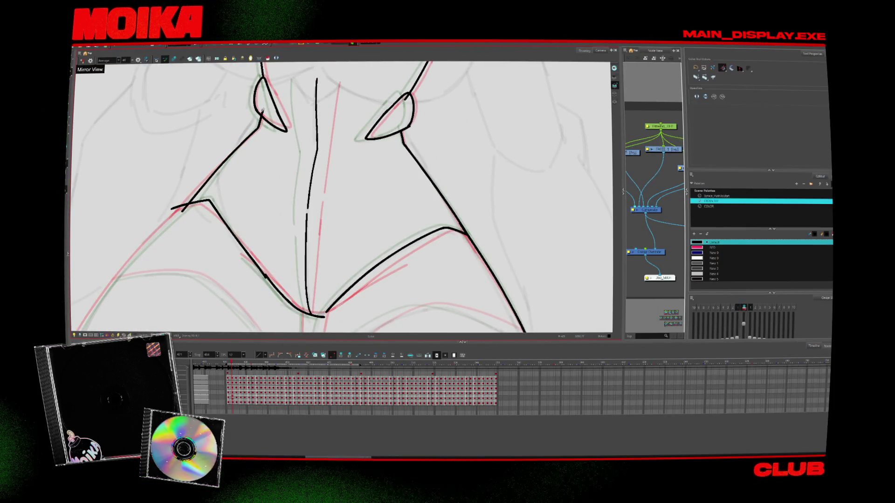
{"action": "key", "text": "alt+z"}
{"action": "key", "text": "2"}
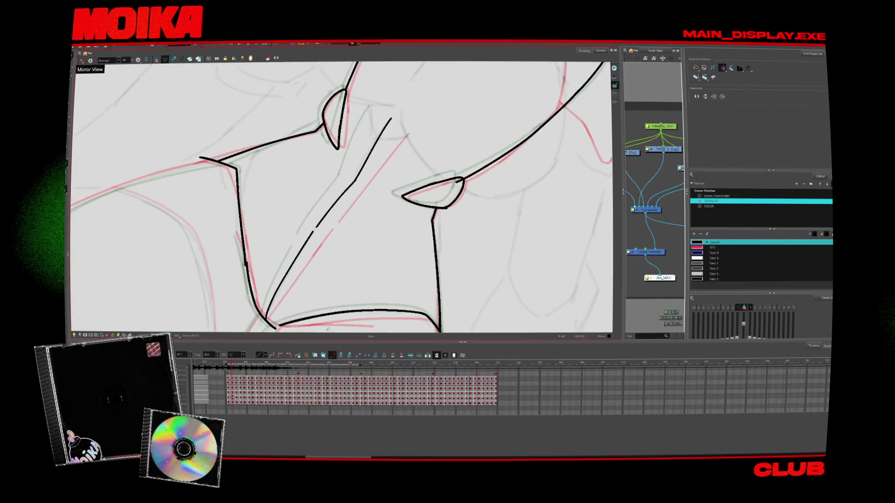
{"action": "scroll", "coordinate": [455, 268], "scroll_direction": "down", "scroll_amount": 3}
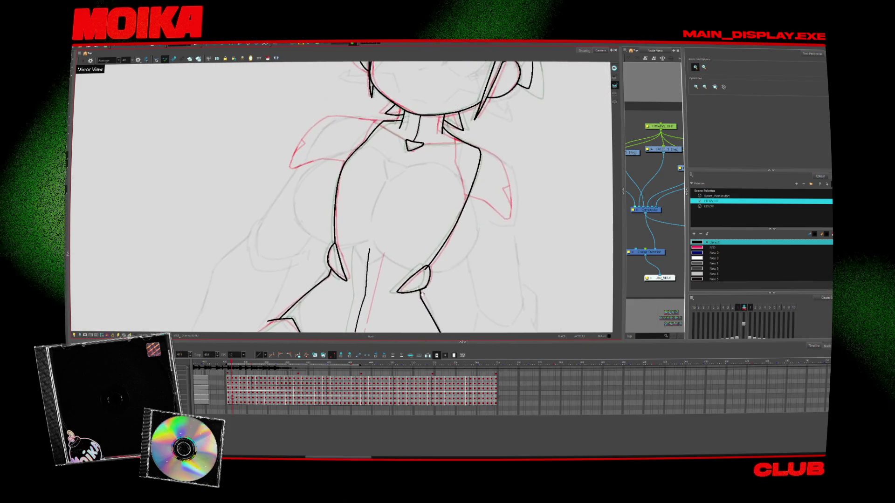
Step: Extend the black neck line out to the shoulder and compare it with neighbouring drawings
{"action": "left_click", "coordinate": [416, 149]}
{"action": "key", "text": "alt+b"}
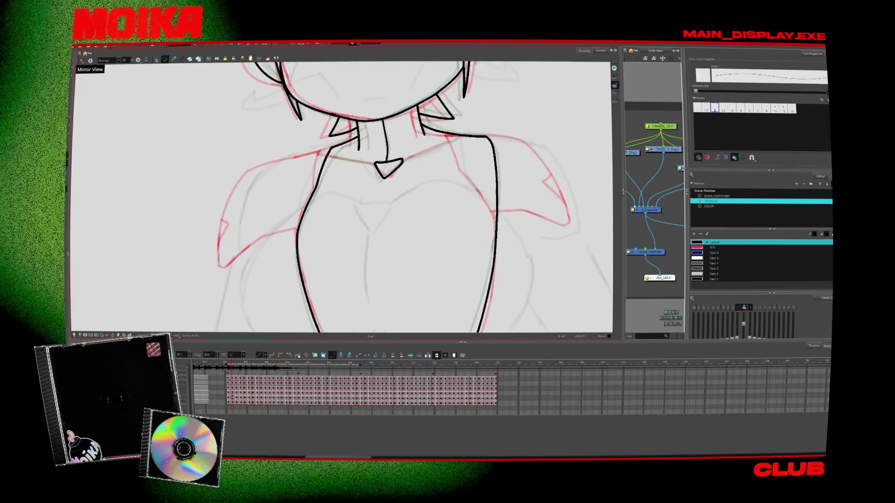
{"action": "left_click_drag", "start_coordinate": [437, 147], "coordinate": [464, 135]}
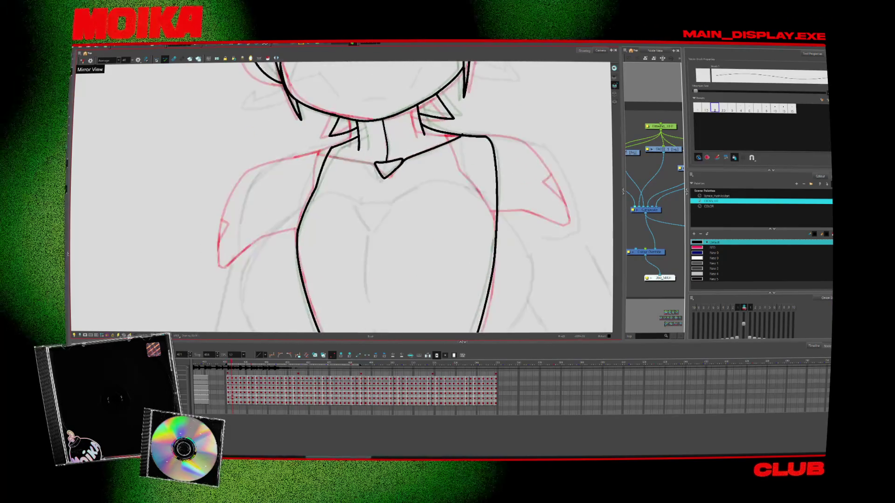
{"action": "key", "text": "alt+s"}
{"action": "key", "text": "period"}
{"action": "key", "text": "period"}
{"action": "key", "text": "comma"}
{"action": "key", "text": "comma"}
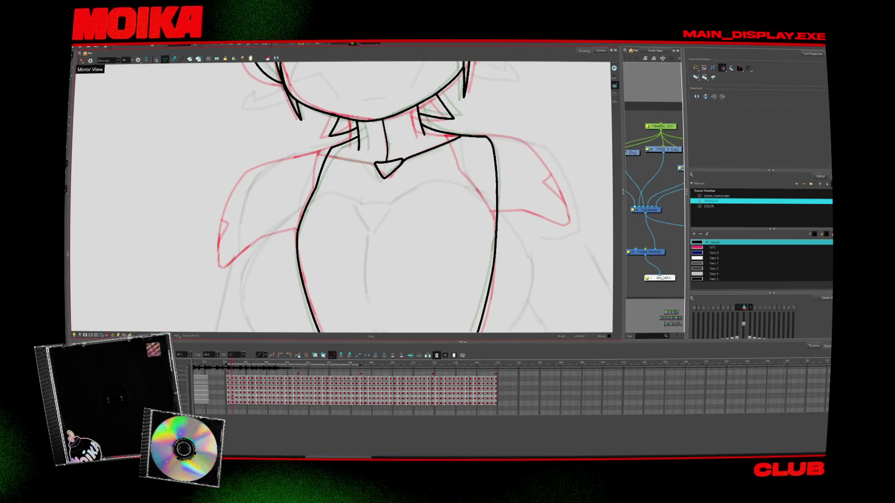
Step: Reframe the view on the whole upper body at a comfortable drawing angle
{"action": "left_click_drag", "start_coordinate": [391, 144], "coordinate": [283, 156]}
{"action": "key", "text": "alt+b"}
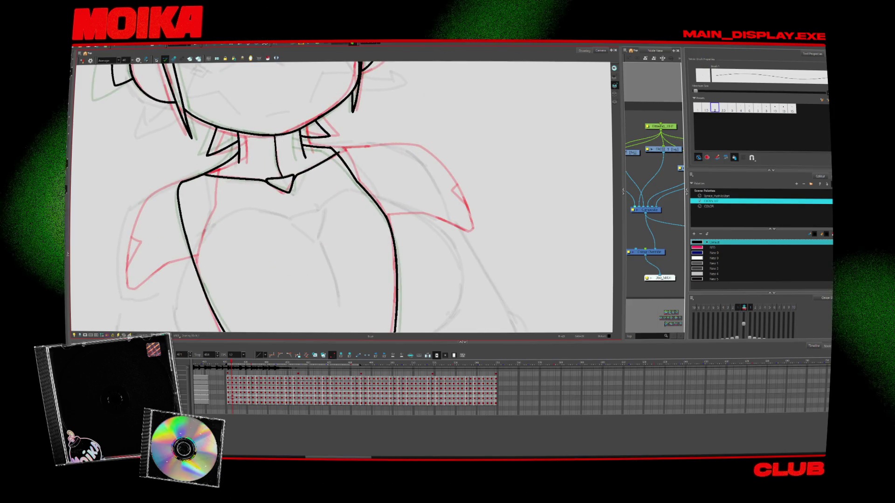
{"action": "key", "text": "alt+z"}
{"action": "left_click", "coordinate": [374, 167], "text": "alt"}
{"action": "scroll", "coordinate": [374, 166], "scroll_direction": "down", "scroll_amount": 10}
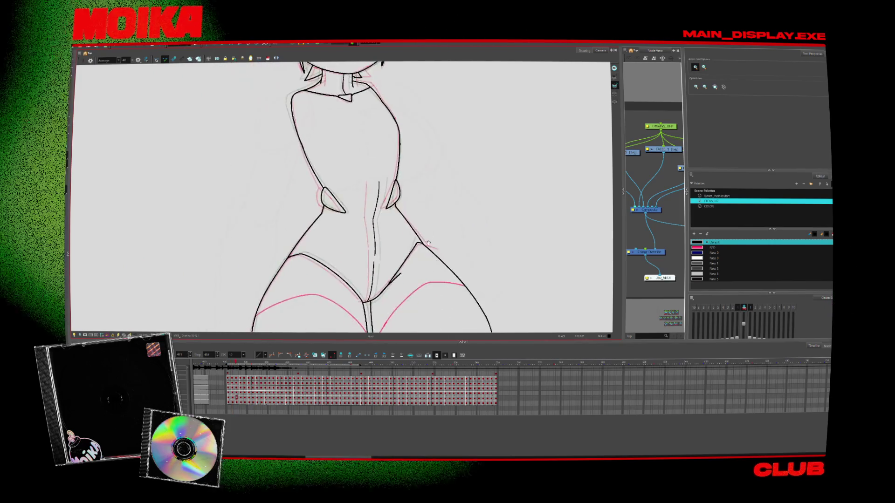
{"action": "left_click_drag", "start_coordinate": [412, 241], "coordinate": [345, 320]}
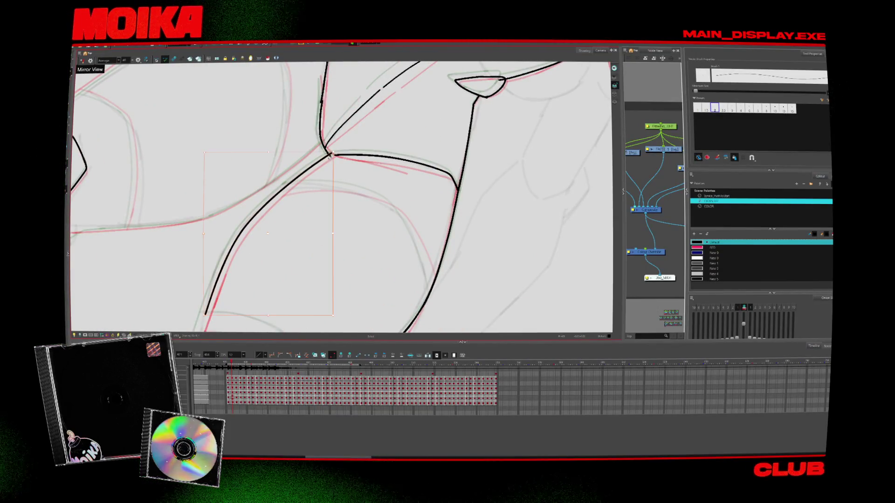
Step: Rotate the view toward the thighs and ink the first black thigh contour
{"action": "mouse_move", "coordinate": [333, 165]}
{"action": "left_mouse_down"}
{"action": "mouse_move", "coordinate": [326, 196]}
{"action": "mouse_move", "coordinate": [298, 186]}
{"action": "left_mouse_up"}
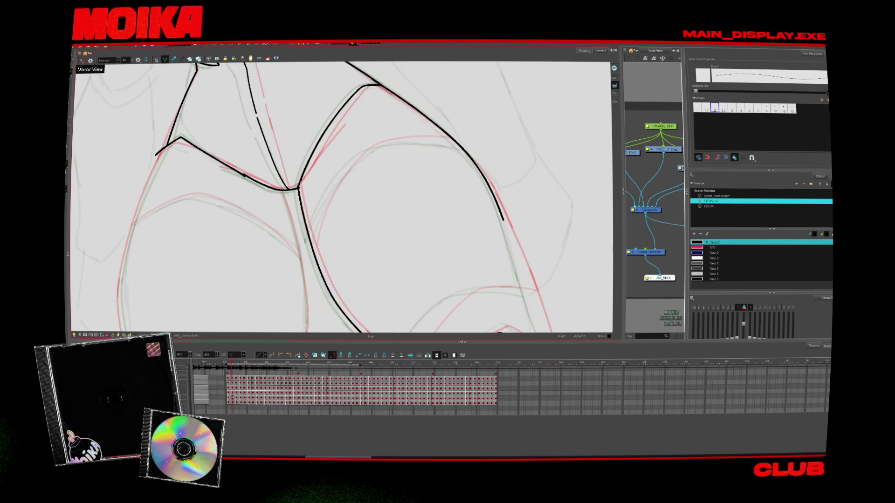
{"action": "key", "text": "alt+s"}
{"action": "key", "text": "shift+x"}
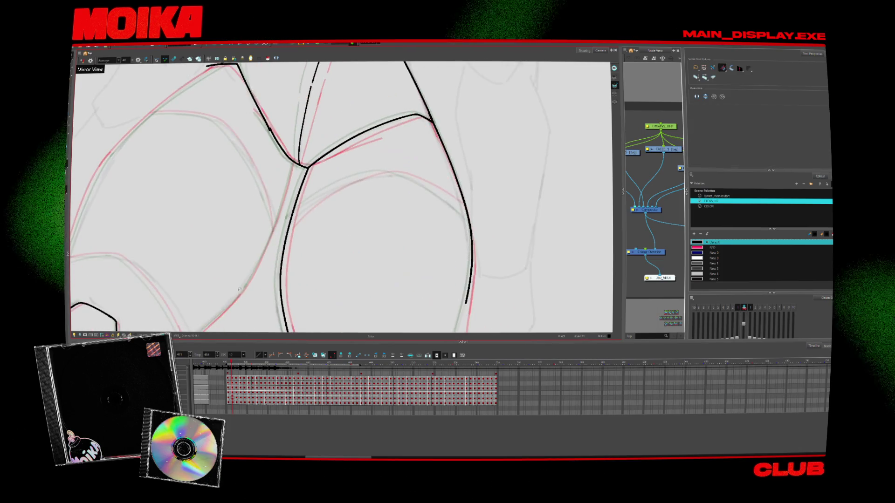
{"action": "key", "text": "alt+b"}
{"action": "mouse_move", "coordinate": [214, 320]}
{"action": "left_mouse_down"}
{"action": "mouse_move", "coordinate": [261, 247]}
{"action": "mouse_move", "coordinate": [291, 167]}
{"action": "left_mouse_up"}
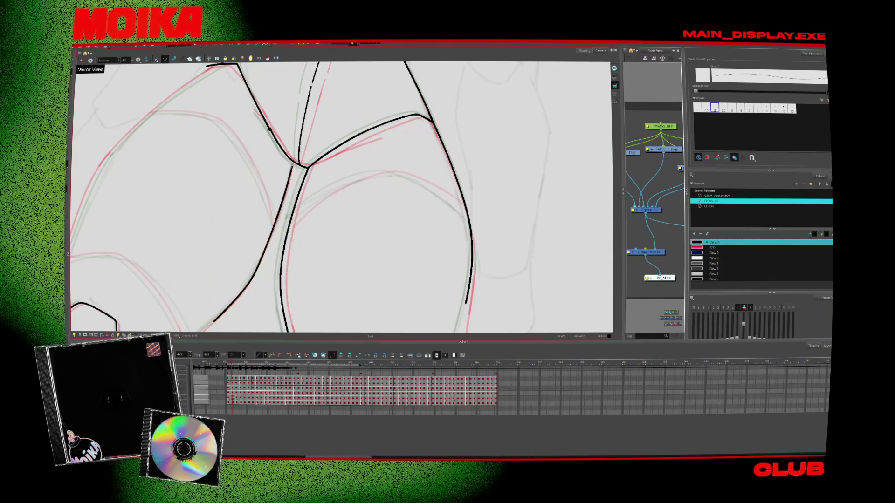
Step: Ink the outer edge of the left thigh and join it to the hip line
{"action": "key", "text": "alt+s"}
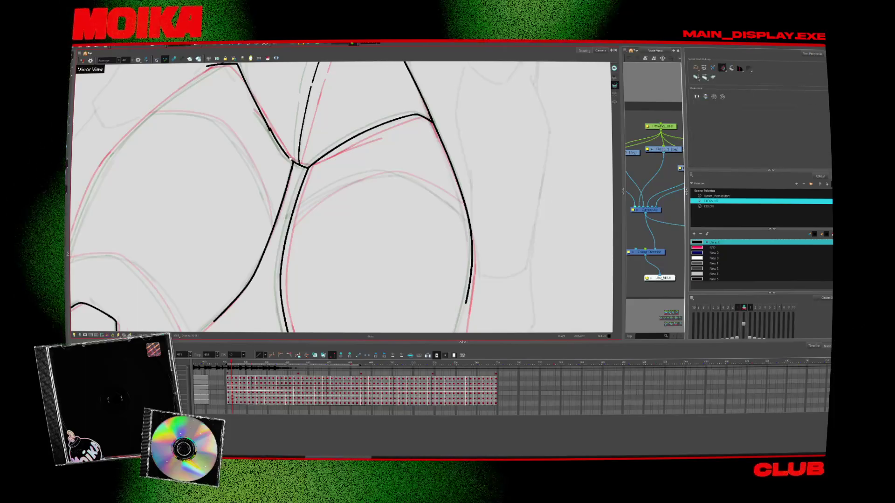
{"action": "key", "text": "alt+b"}
{"action": "left_click_drag", "start_coordinate": [160, 294], "coordinate": [212, 160]}
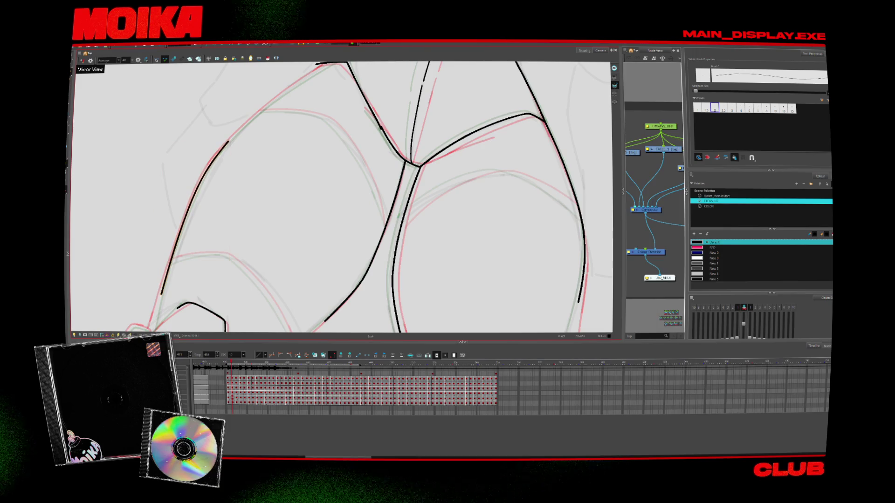
{"action": "left_click_drag", "start_coordinate": [302, 78], "coordinate": [326, 63]}
{"action": "scroll", "coordinate": [341, 195], "scroll_direction": "up", "scroll_amount": 3}
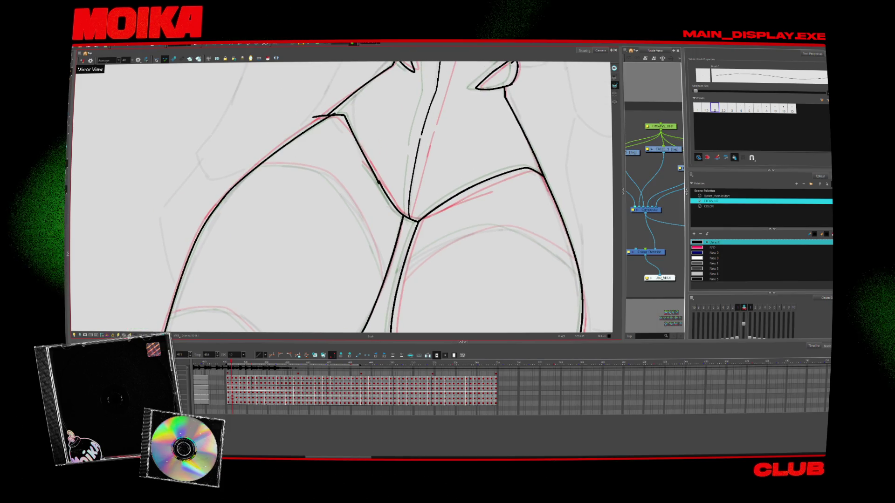
{"action": "key", "text": "alt+s"}
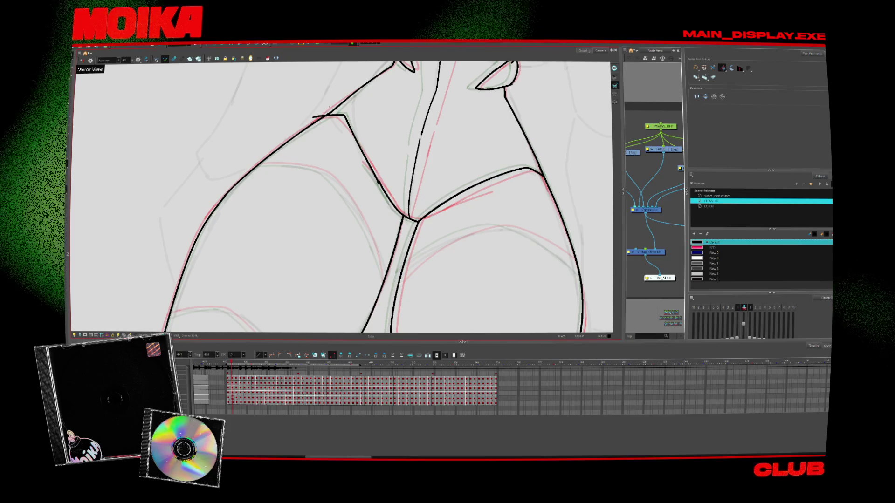
{"action": "key", "text": "alt+b"}
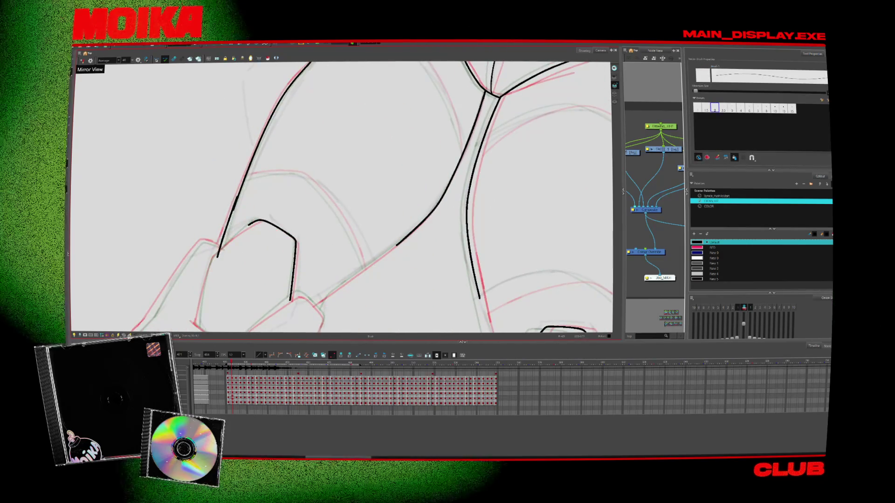
Step: Ink the second knee outline and extend the lower knee stroke into one line
{"action": "left_click_drag", "start_coordinate": [310, 290], "coordinate": [311, 235]}
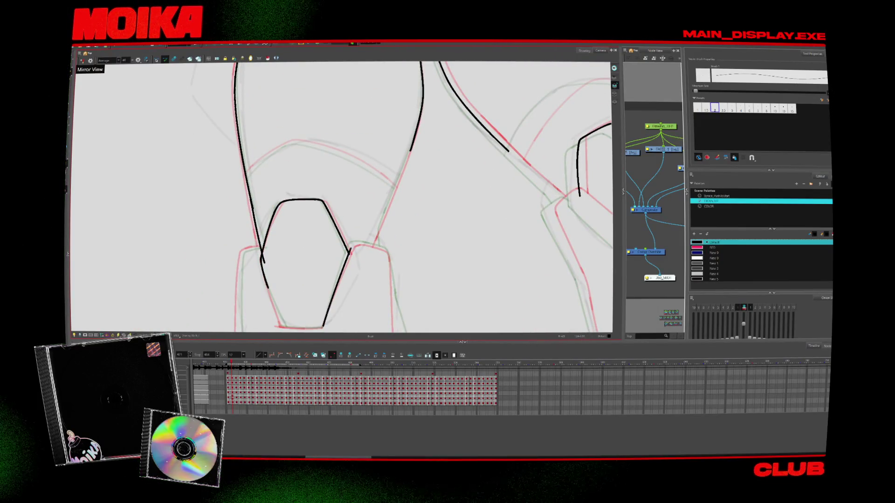
{"action": "mouse_move", "coordinate": [311, 290]}
{"action": "left_mouse_down"}
{"action": "mouse_move", "coordinate": [381, 289]}
{"action": "mouse_move", "coordinate": [408, 239]}
{"action": "left_mouse_up"}
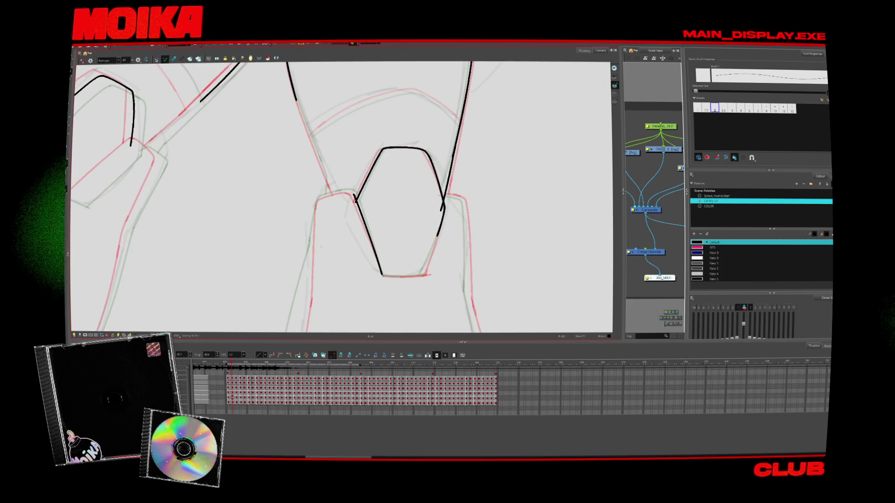
{"action": "left_click_drag", "start_coordinate": [310, 265], "coordinate": [348, 192]}
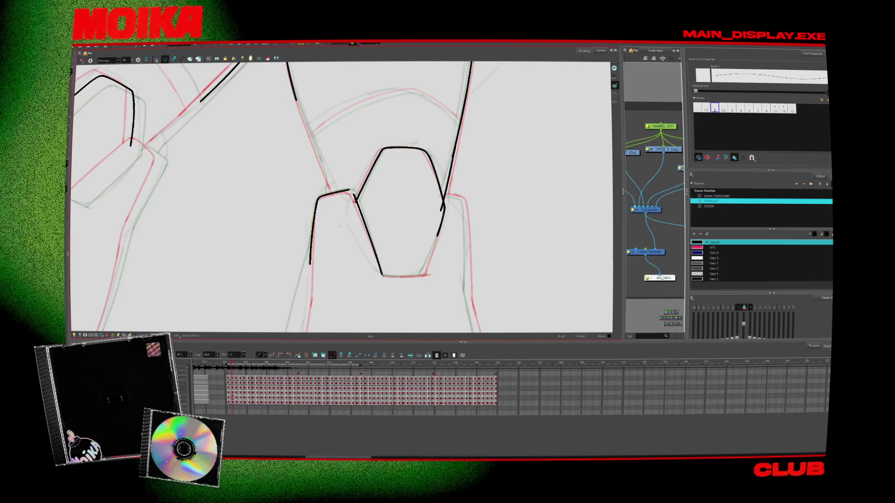
{"action": "key", "text": "4"}
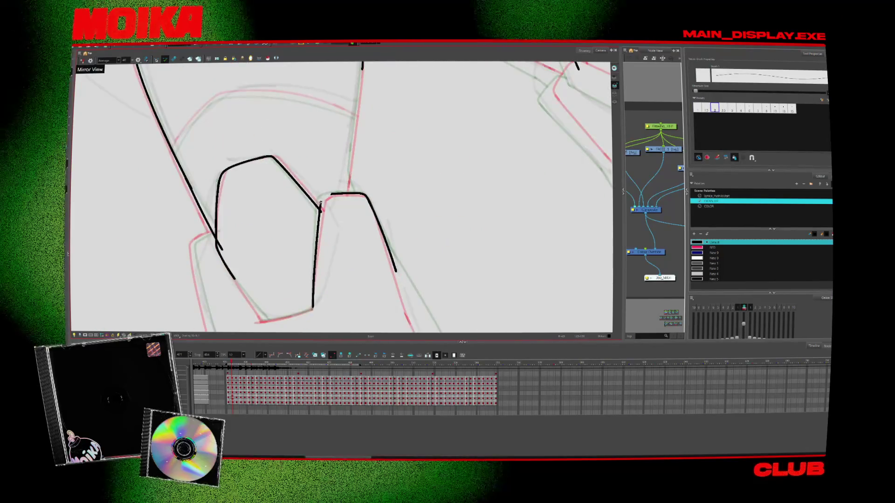
{"action": "key", "text": "alt+s"}
{"action": "mouse_move", "coordinate": [224, 255]}
{"action": "left_mouse_down"}
{"action": "mouse_move", "coordinate": [252, 300]}
{"action": "mouse_move", "coordinate": [293, 331]}
{"action": "left_mouse_up"}
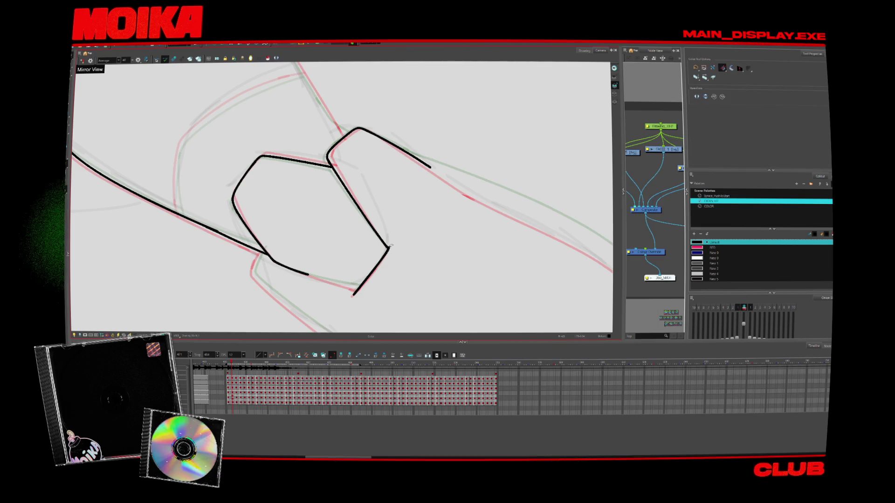
{"action": "key", "text": "4"}
{"action": "key", "text": "shift+x"}
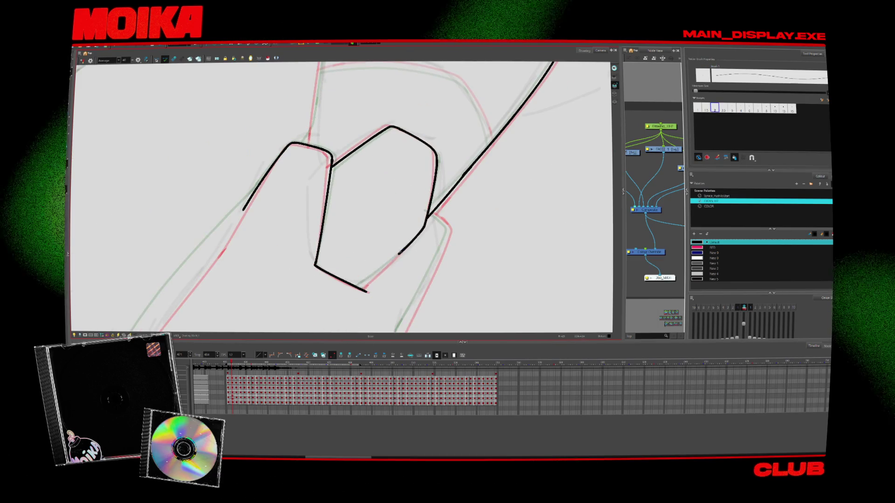
{"action": "left_click_drag", "start_coordinate": [345, 301], "coordinate": [405, 247]}
Step: Ink a straight black line along the arm beside the fist
{"action": "key", "text": "alt+s"}
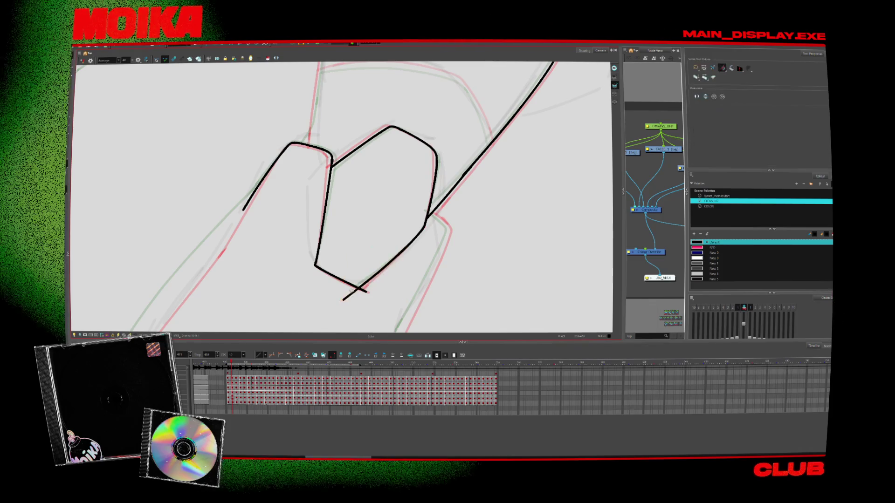
{"action": "key", "text": "v"}
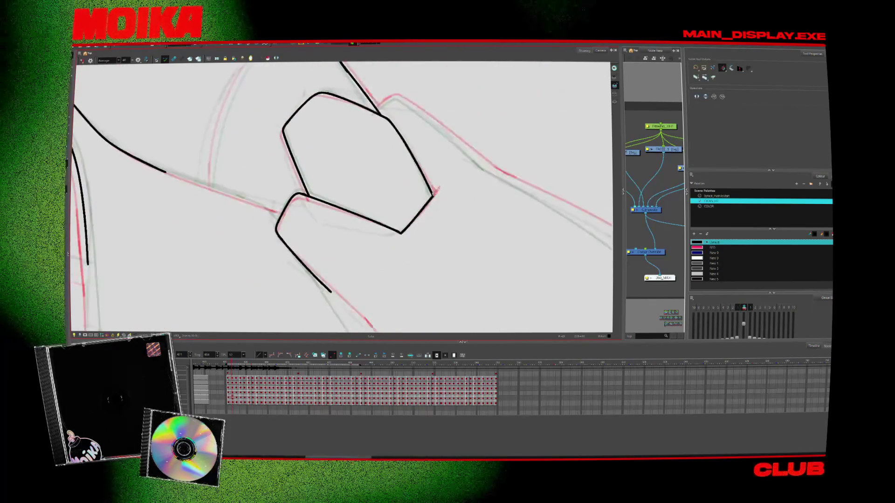
{"action": "key", "text": "alt+b"}
{"action": "key", "text": "v"}
{"action": "key", "text": "v"}
{"action": "key", "text": "4"}
{"action": "key", "text": "v"}
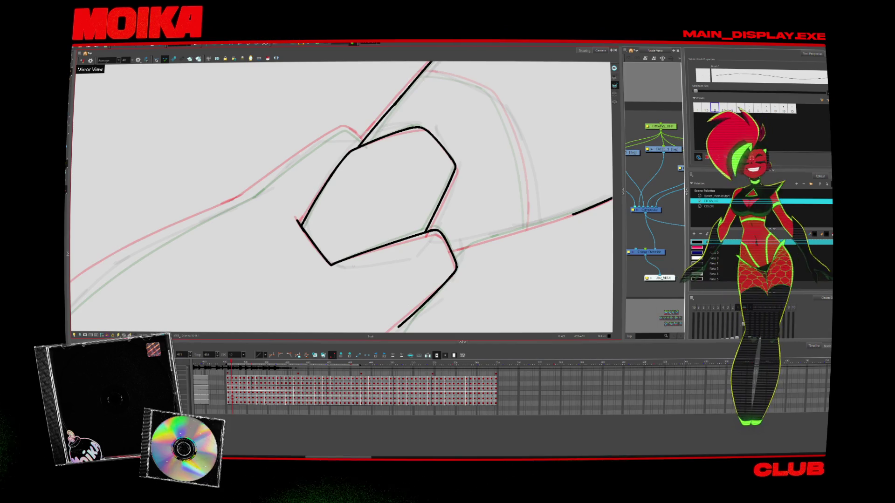
{"action": "left_click_drag", "start_coordinate": [340, 196], "coordinate": [363, 224]}
{"action": "left_click_drag", "start_coordinate": [268, 224], "coordinate": [362, 152]}
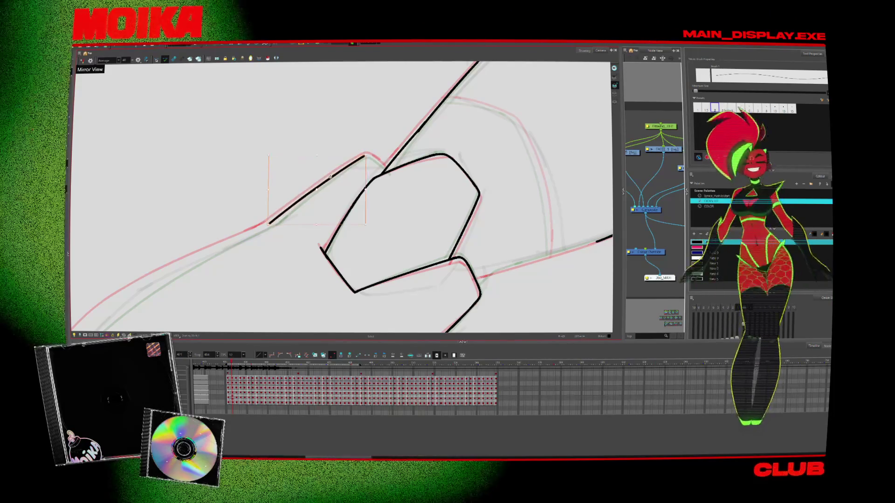
Step: Extend the black arm contour upward with a long stroke joining the existing line
{"action": "key", "text": "4"}
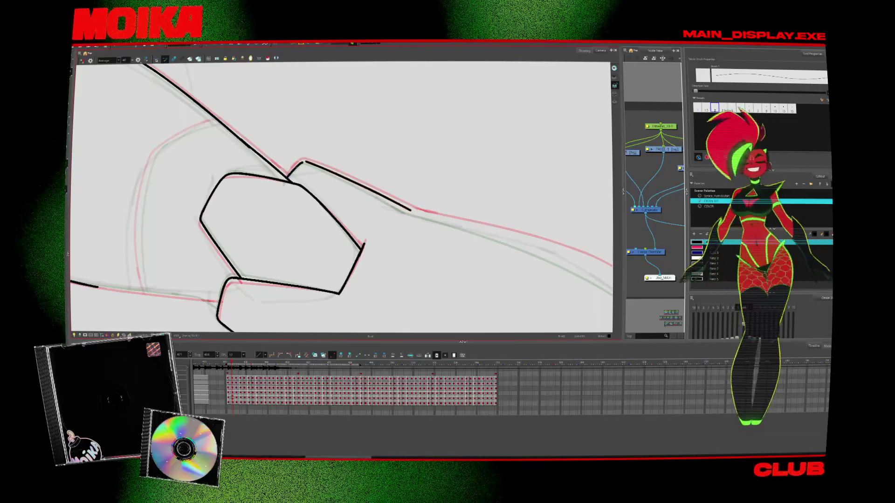
{"action": "mouse_move", "coordinate": [317, 283]}
{"action": "left_mouse_down"}
{"action": "mouse_move", "coordinate": [329, 180]}
{"action": "mouse_move", "coordinate": [456, 270]}
{"action": "mouse_move", "coordinate": [278, 272]}
{"action": "left_mouse_up"}
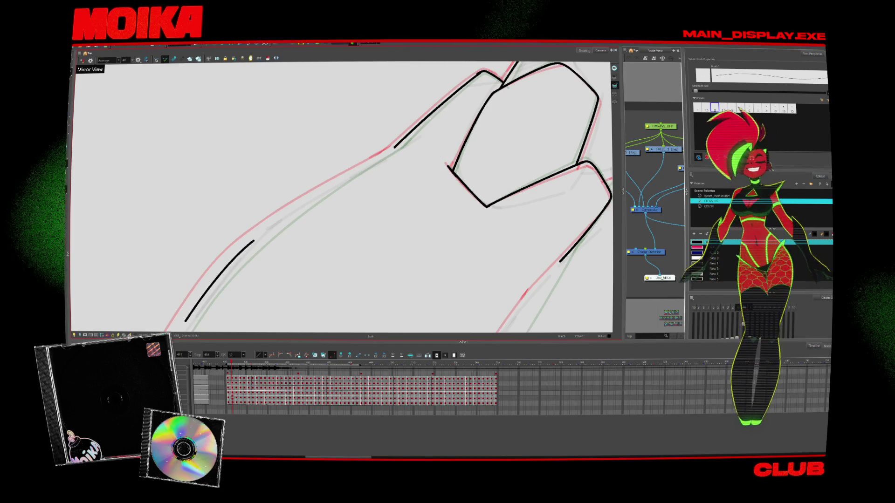
{"action": "left_click_drag", "start_coordinate": [248, 245], "coordinate": [389, 152]}
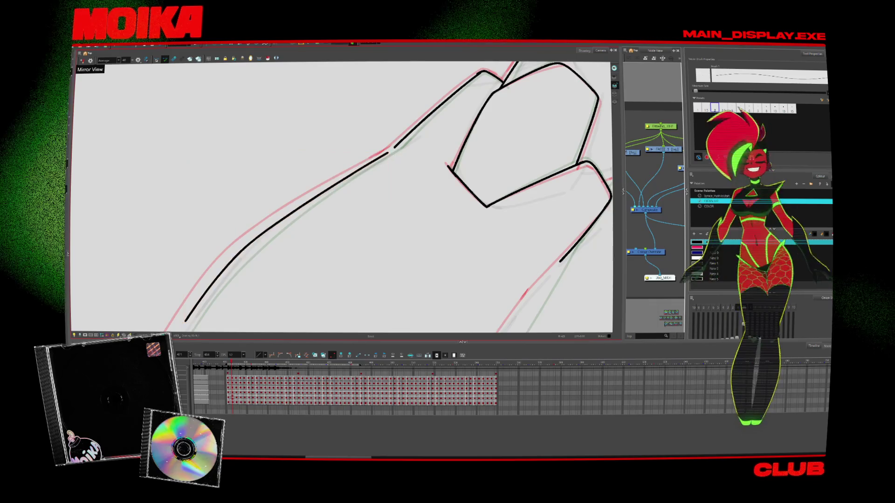
{"action": "left_click_drag", "start_coordinate": [295, 266], "coordinate": [352, 192]}
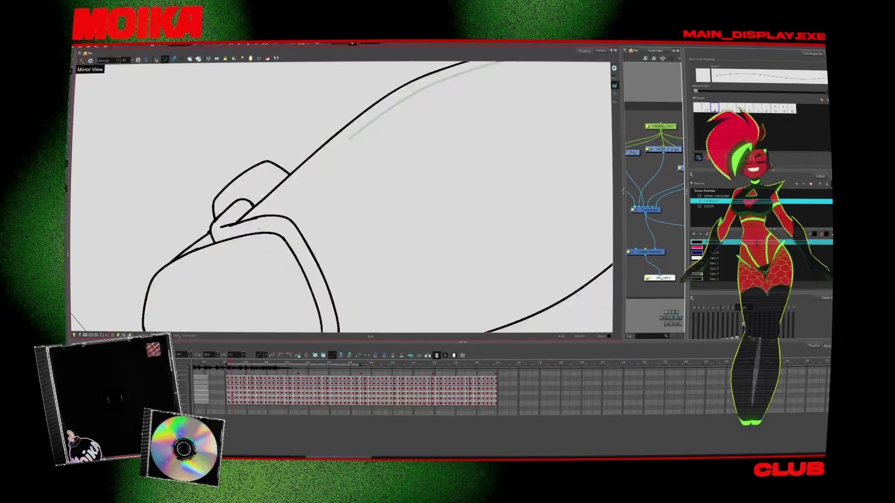
{"action": "mouse_move", "coordinate": [237, 235]}
{"action": "left_mouse_down"}
{"action": "mouse_move", "coordinate": [368, 123]}
{"action": "mouse_move", "coordinate": [368, 186]}
{"action": "mouse_move", "coordinate": [271, 140]}
{"action": "mouse_move", "coordinate": [368, 298]}
{"action": "left_mouse_up"}
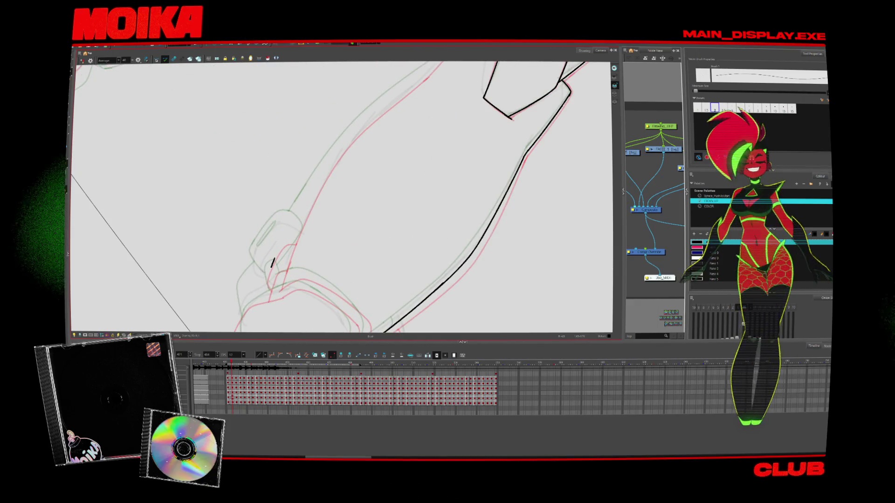
{"action": "left_click_drag", "start_coordinate": [384, 98], "coordinate": [406, 84]}
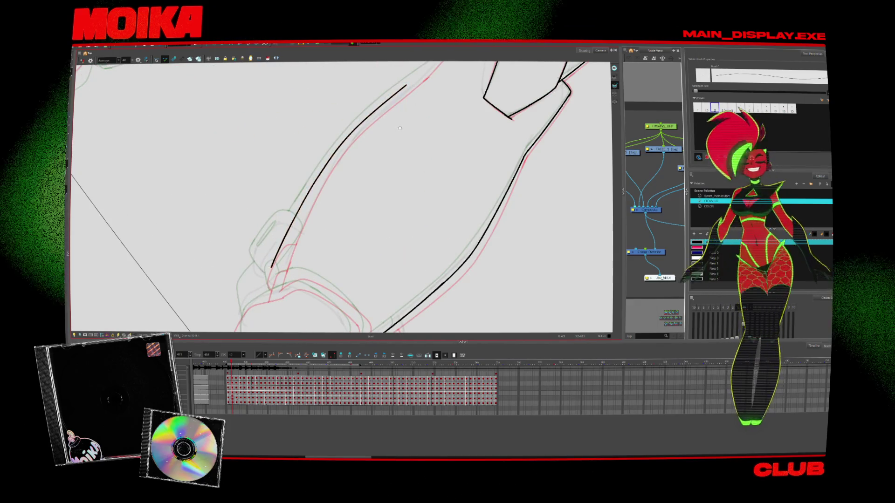
{"action": "left_click_drag", "start_coordinate": [402, 123], "coordinate": [342, 189]}
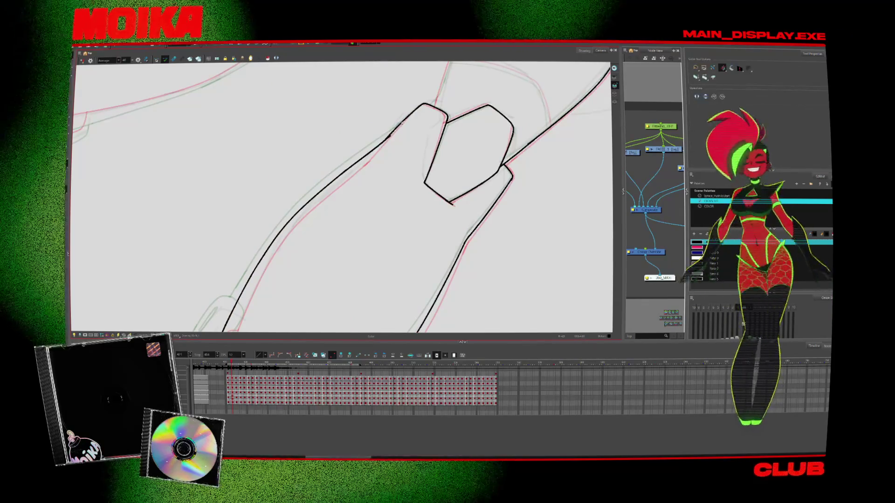
{"action": "key", "text": "alt+b"}
{"action": "left_click_drag", "start_coordinate": [466, 149], "coordinate": [321, 298]}
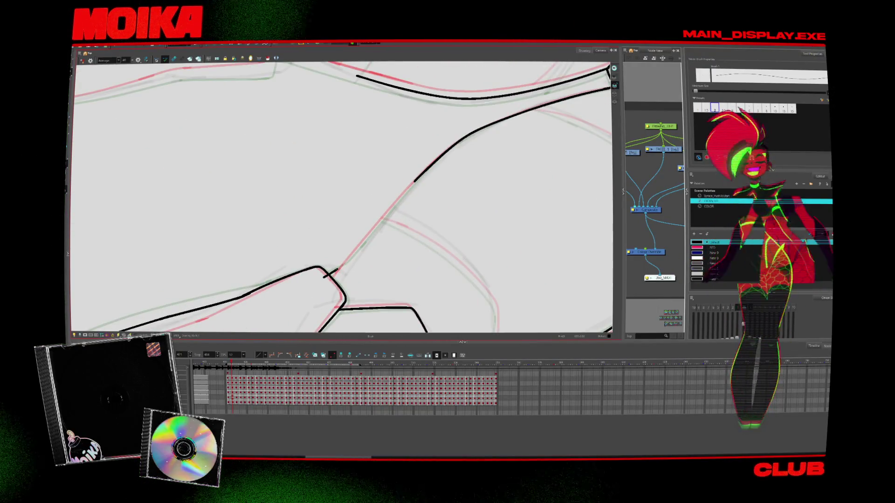
Step: Ink a short black crease on the inner thigh, then choose red as the colour
{"action": "mouse_move", "coordinate": [428, 176]}
{"action": "left_mouse_down"}
{"action": "mouse_move", "coordinate": [410, 210]}
{"action": "mouse_move", "coordinate": [422, 192]}
{"action": "mouse_move", "coordinate": [380, 115]}
{"action": "mouse_move", "coordinate": [355, 153]}
{"action": "left_mouse_up"}
{"action": "key", "text": "alt+b"}
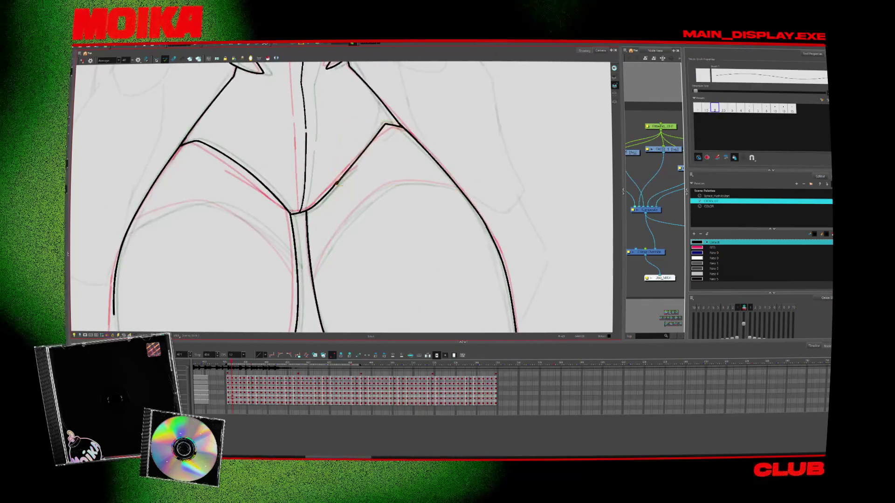
{"action": "mouse_move", "coordinate": [337, 184]}
{"action": "left_mouse_down"}
{"action": "mouse_move", "coordinate": [326, 192]}
{"action": "mouse_move", "coordinate": [349, 172]}
{"action": "left_mouse_up"}
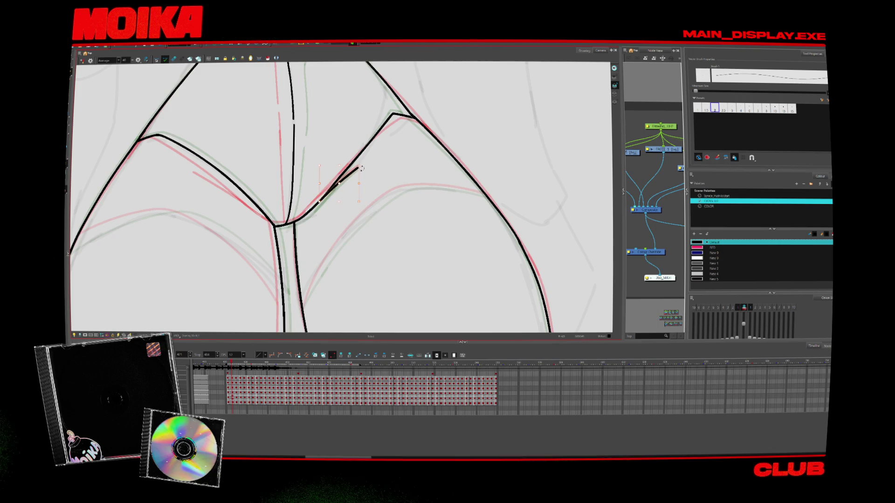
{"action": "left_click", "coordinate": [712, 247]}
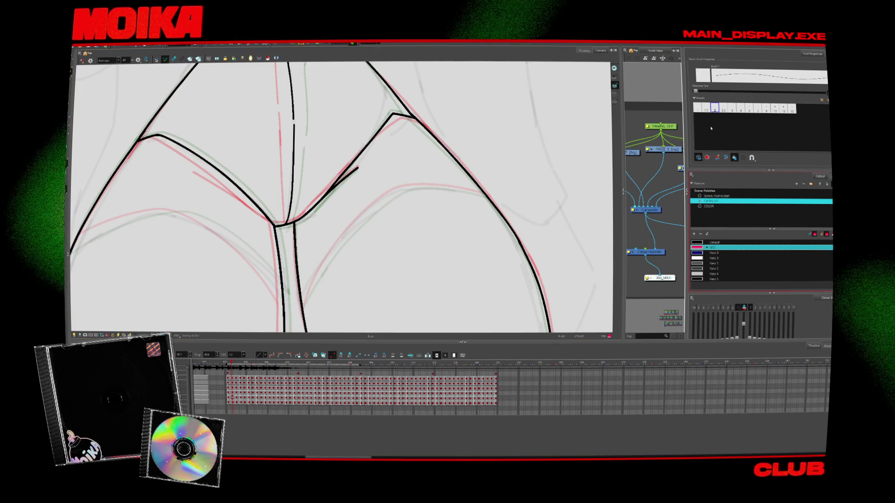
Step: Draw a red tone-separation curve down the right thigh
{"action": "left_click_drag", "start_coordinate": [411, 282], "coordinate": [429, 244]}
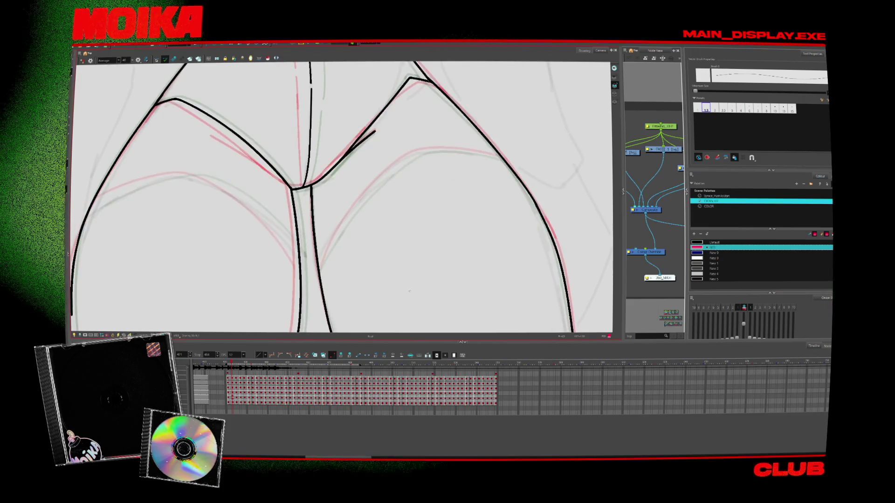
{"action": "left_click_drag", "start_coordinate": [409, 291], "coordinate": [418, 284]}
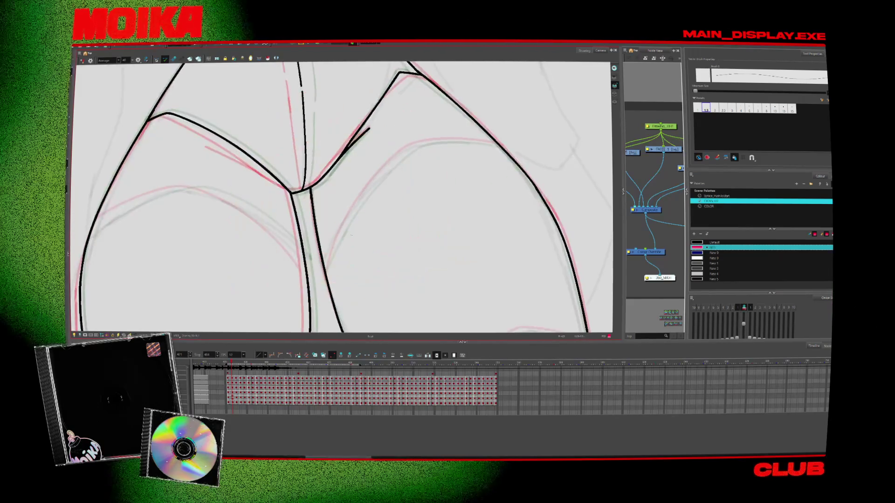
{"action": "left_click_drag", "start_coordinate": [372, 184], "coordinate": [326, 282]}
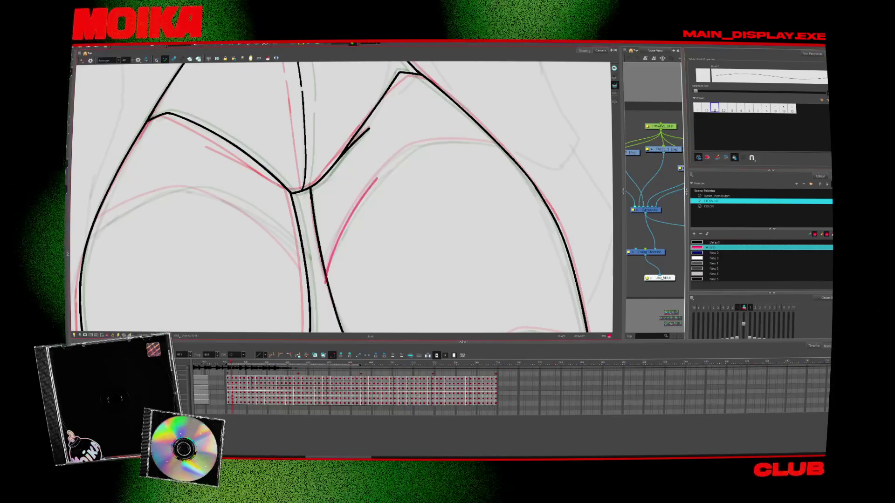
{"action": "left_click", "coordinate": [394, 159]}
{"action": "left_click_drag", "start_coordinate": [398, 196], "coordinate": [366, 146]}
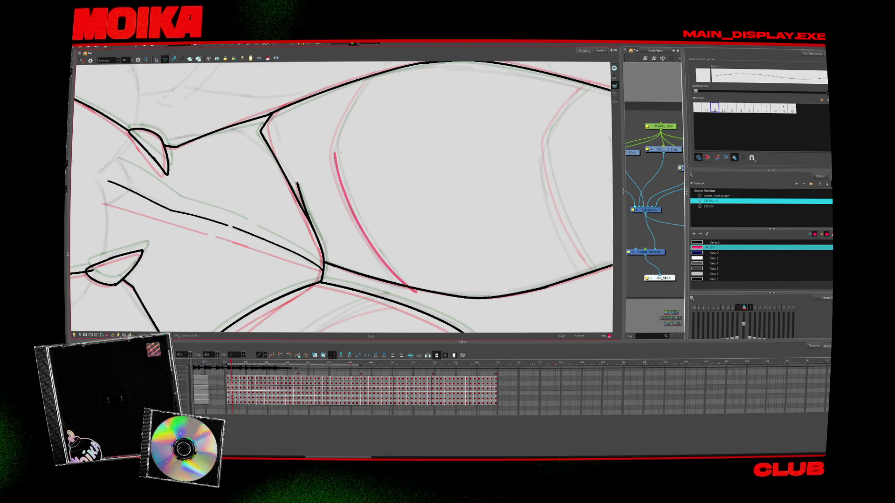
{"action": "scroll", "coordinate": [343, 152], "scroll_direction": "up", "scroll_amount": 2}
{"action": "left_click_drag", "start_coordinate": [404, 109], "coordinate": [421, 261]}
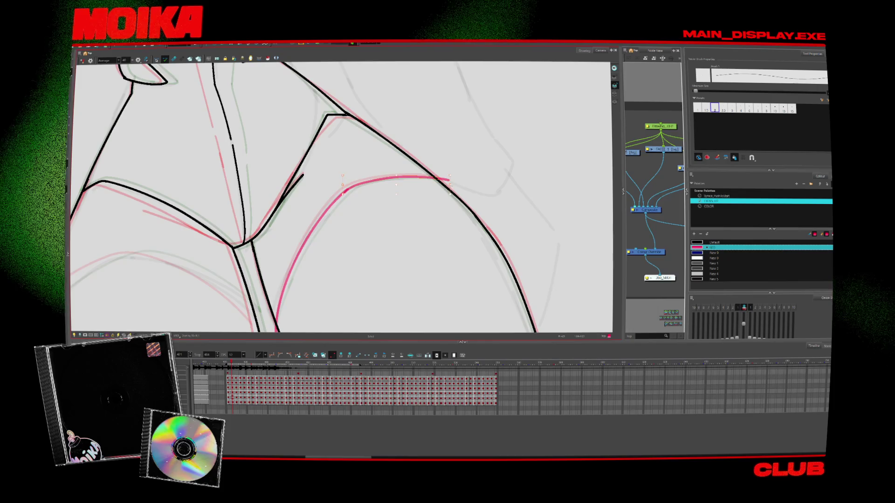
Step: Undo the misplaced red stroke
{"action": "key", "text": "alt+s"}
{"action": "left_click_drag", "start_coordinate": [274, 321], "coordinate": [306, 240]}
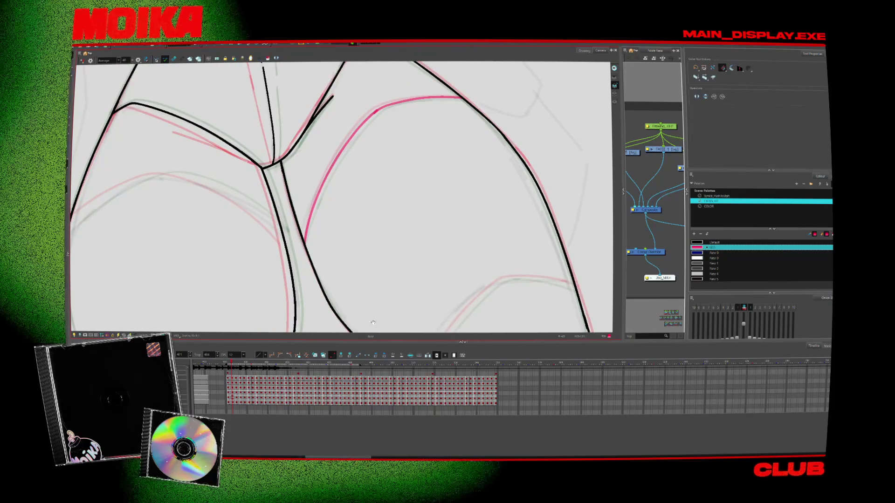
{"action": "mouse_move", "coordinate": [371, 322]}
{"action": "left_mouse_down"}
{"action": "mouse_move", "coordinate": [334, 206]}
{"action": "mouse_move", "coordinate": [382, 140]}
{"action": "mouse_move", "coordinate": [420, 177]}
{"action": "mouse_move", "coordinate": [421, 214]}
{"action": "left_mouse_up"}
{"action": "key", "text": "alt+b"}
{"action": "key", "text": "ctrl+z"}
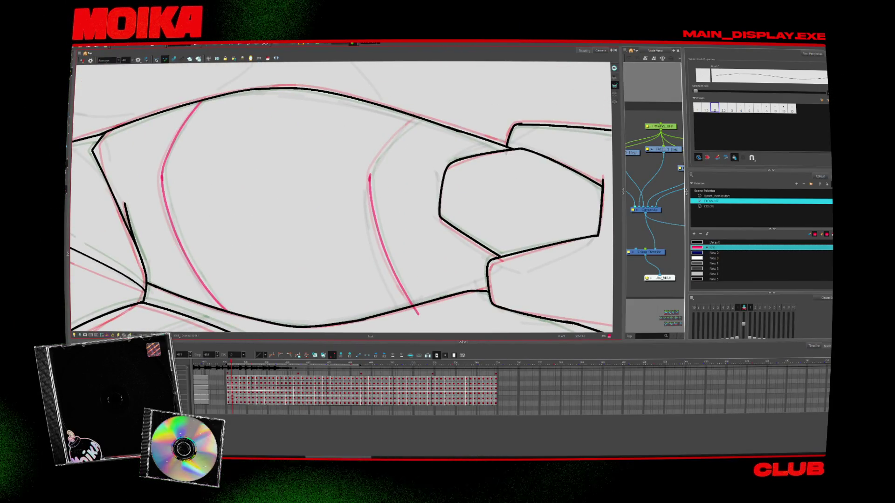
Step: Draw a red tone-separation curve across the other thigh
{"action": "key", "text": "alt+s"}
{"action": "mouse_move", "coordinate": [441, 112]}
{"action": "left_mouse_down"}
{"action": "mouse_move", "coordinate": [289, 288]}
{"action": "mouse_move", "coordinate": [327, 233]}
{"action": "mouse_move", "coordinate": [410, 300]}
{"action": "left_mouse_up"}
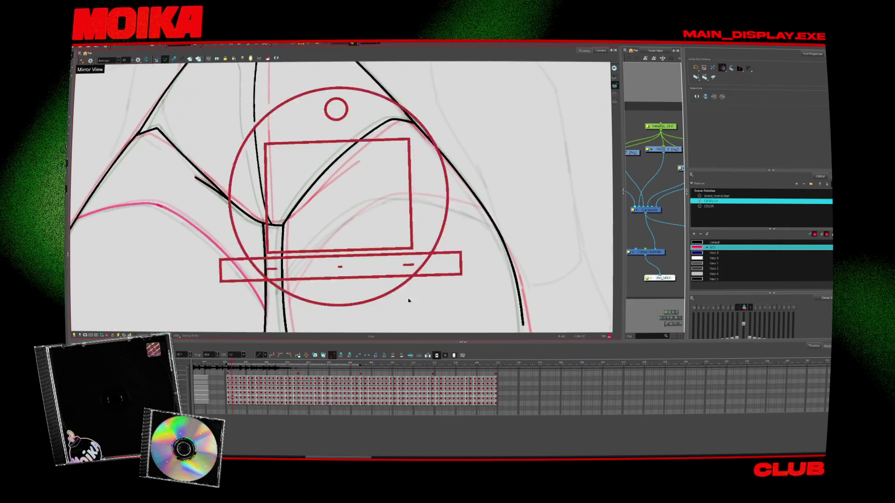
{"action": "key", "text": "alt+b"}
{"action": "mouse_move", "coordinate": [299, 304]}
{"action": "left_mouse_down"}
{"action": "mouse_move", "coordinate": [417, 187]}
{"action": "mouse_move", "coordinate": [419, 210]}
{"action": "mouse_move", "coordinate": [442, 243]}
{"action": "left_mouse_up"}
{"action": "left_click_drag", "start_coordinate": [374, 124], "coordinate": [365, 171]}
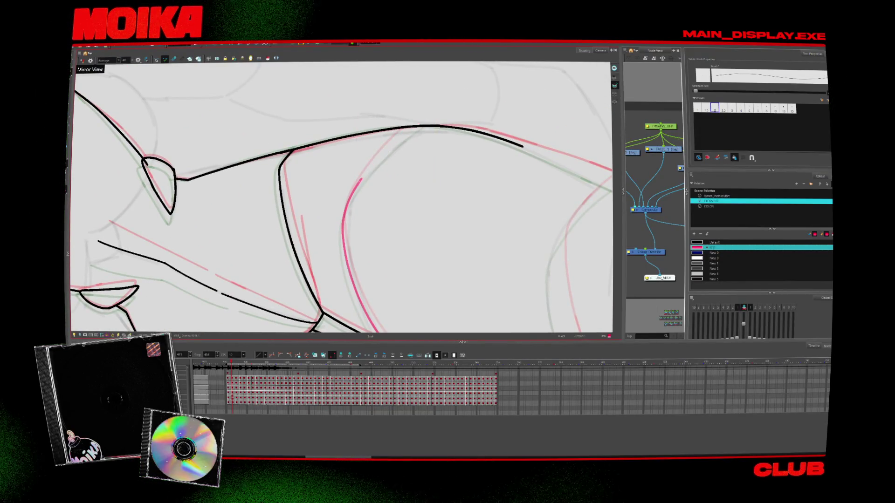
{"action": "mouse_move", "coordinate": [422, 123]}
{"action": "left_mouse_down"}
{"action": "mouse_move", "coordinate": [382, 196]}
{"action": "mouse_move", "coordinate": [313, 240]}
{"action": "left_mouse_up"}
Step: Flip between adjacent frames to compare the thigh curves, then return to brushing
{"action": "key", "text": "period"}
{"action": "key", "text": "comma"}
{"action": "key", "text": "period"}
{"action": "key", "text": "comma"}
{"action": "key", "text": "period"}
{"action": "key", "text": "alt+b"}
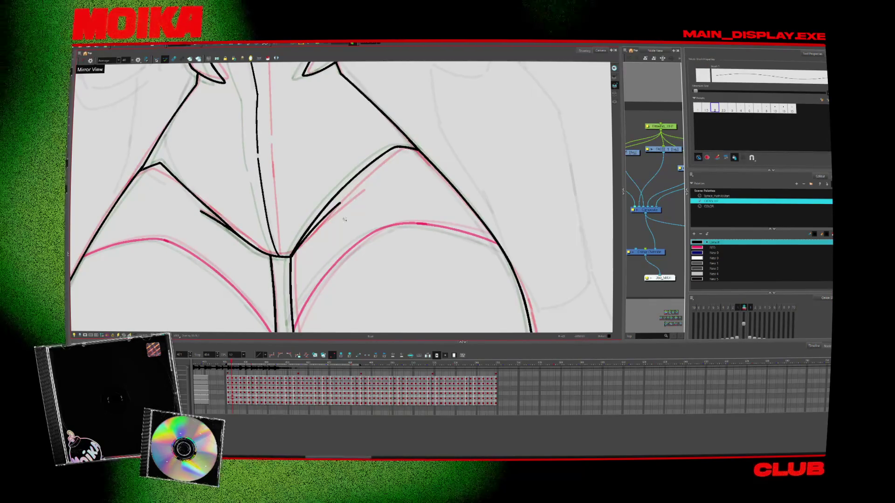
Step: Review the legs zoomed out, then ink a long black contour up the thigh edge
{"action": "key", "text": "alt+z"}
{"action": "left_click", "coordinate": [349, 242], "text": "alt"}
{"action": "scroll", "coordinate": [349, 254], "scroll_direction": "down", "scroll_amount": 2}
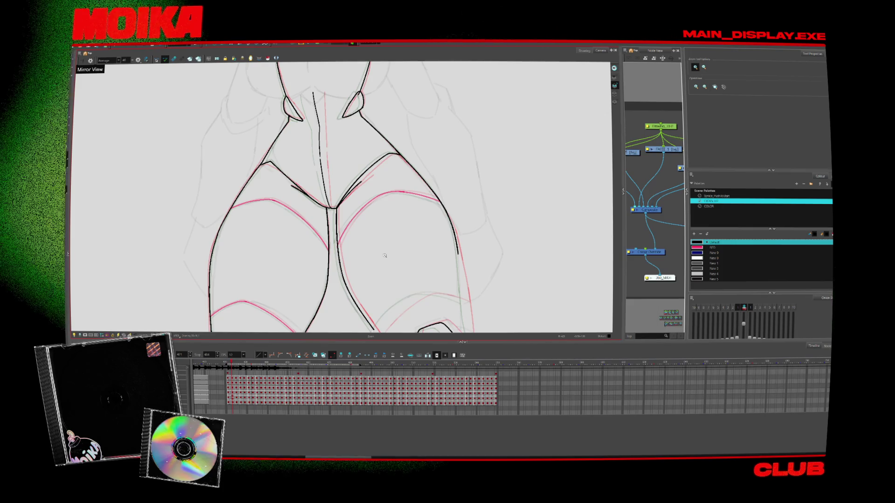
{"action": "scroll", "coordinate": [412, 222], "scroll_direction": "down", "scroll_amount": 3}
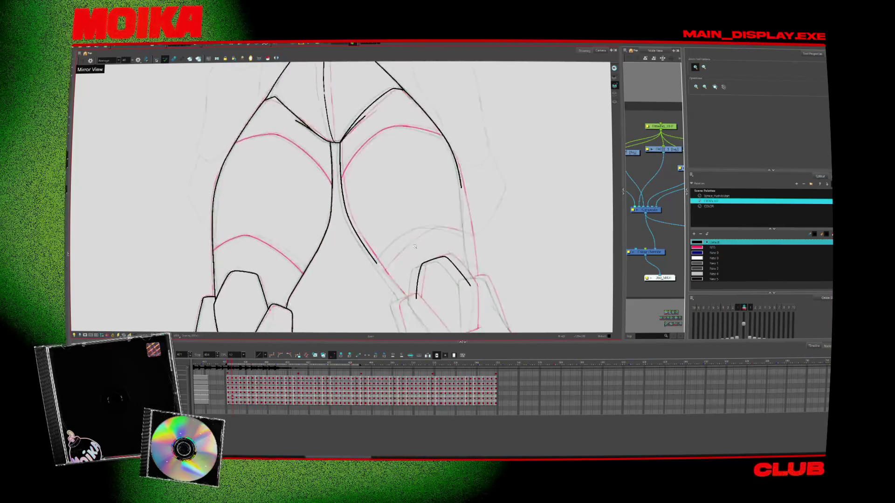
{"action": "scroll", "coordinate": [412, 221], "scroll_direction": "up", "scroll_amount": 5}
{"action": "key", "text": "alt+b"}
{"action": "mouse_move", "coordinate": [216, 243]}
{"action": "left_mouse_down"}
{"action": "mouse_move", "coordinate": [280, 194]}
{"action": "mouse_move", "coordinate": [308, 154]}
{"action": "mouse_move", "coordinate": [363, 135]}
{"action": "left_mouse_up"}
{"action": "left_click_drag", "start_coordinate": [298, 255], "coordinate": [280, 252]}
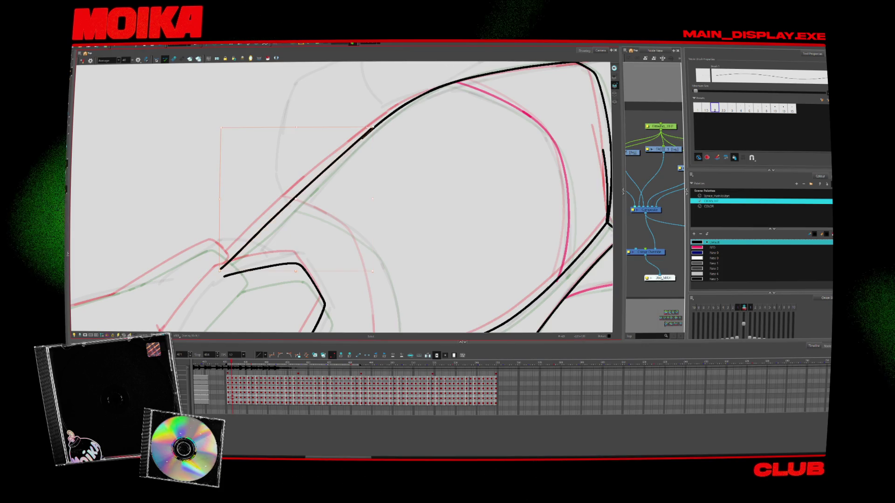
{"action": "left_click", "coordinate": [366, 133]}
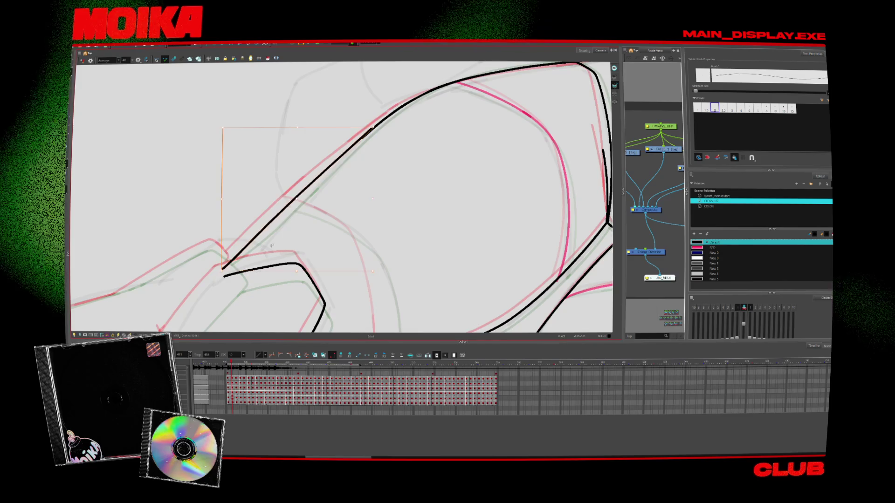
{"action": "mouse_move", "coordinate": [259, 263]}
{"action": "left_mouse_down"}
{"action": "mouse_move", "coordinate": [340, 278]}
{"action": "mouse_move", "coordinate": [354, 261]}
{"action": "left_mouse_up"}
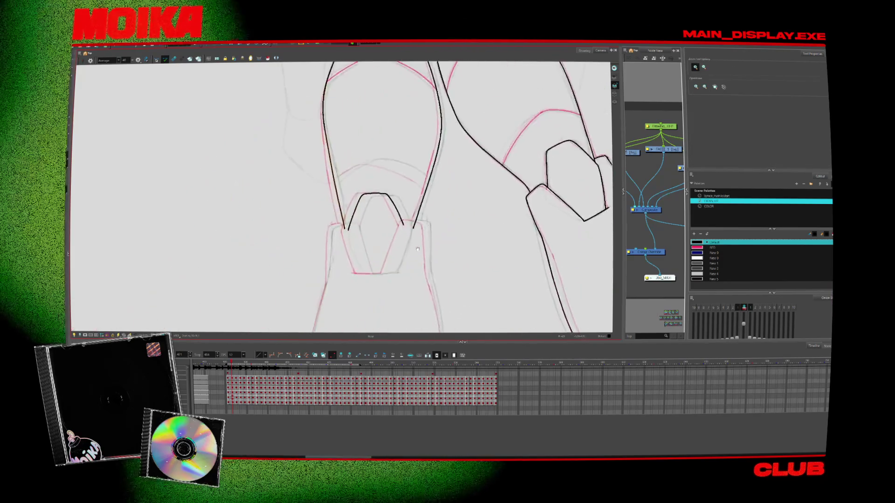
Step: Extend the black line upward and tidy it with the eraser, checking in mirrored view
{"action": "key", "text": "alt+b"}
{"action": "left_click_drag", "start_coordinate": [402, 228], "coordinate": [413, 203]}
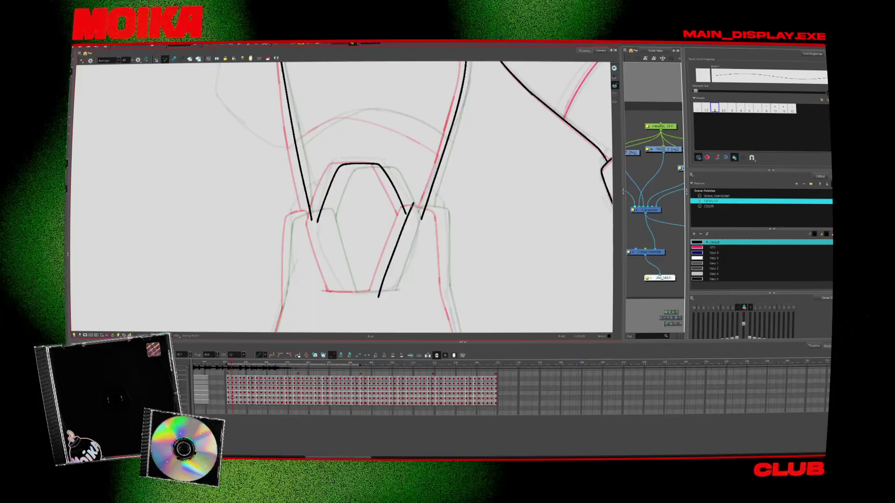
{"action": "key", "text": "alt+e"}
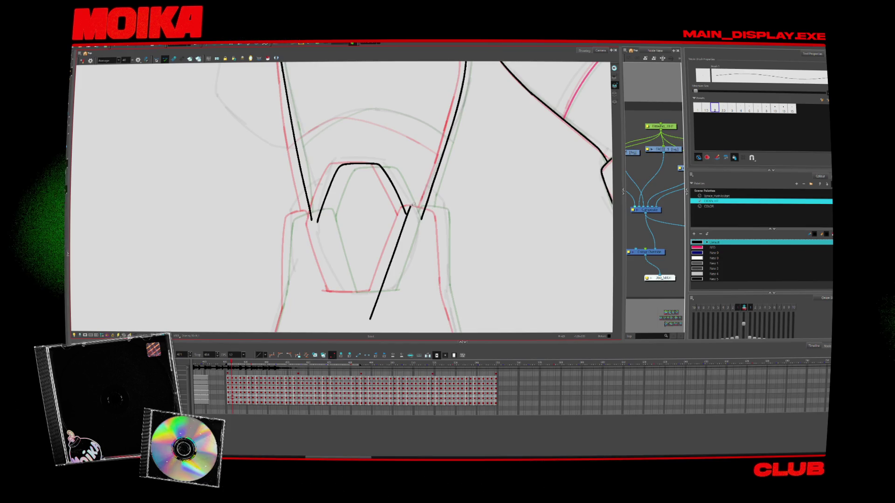
{"action": "mouse_move", "coordinate": [326, 223]}
{"action": "left_mouse_down"}
{"action": "mouse_move", "coordinate": [361, 245]}
{"action": "mouse_move", "coordinate": [394, 130]}
{"action": "mouse_move", "coordinate": [311, 210]}
{"action": "mouse_move", "coordinate": [294, 245]}
{"action": "left_mouse_up"}
{"action": "key", "text": "alt+b"}
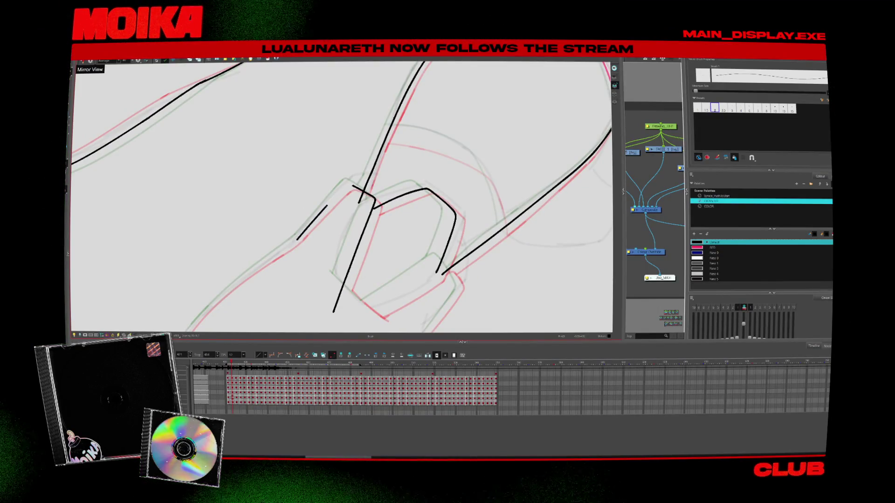
{"action": "key", "text": "4"}
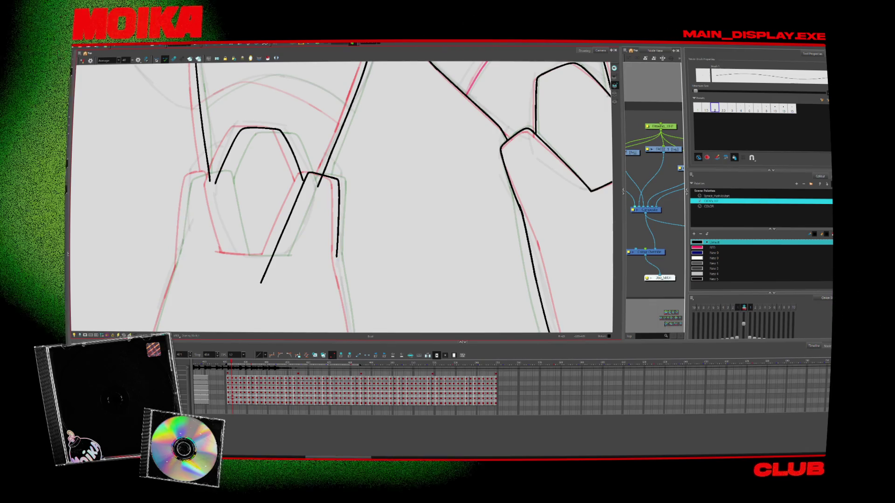
{"action": "key", "text": "4"}
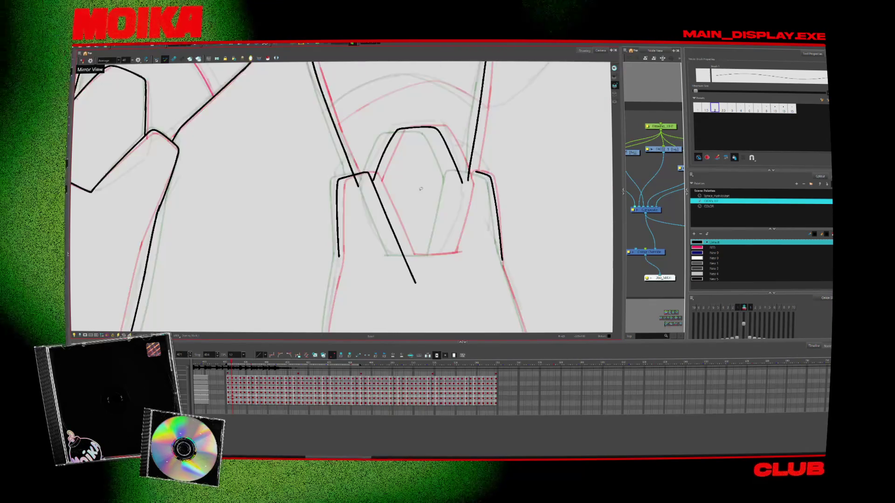
{"action": "key", "text": "4"}
Step: Ink a knuckle line and a short finger stroke on the hand
{"action": "mouse_move", "coordinate": [443, 199]}
{"action": "left_mouse_down"}
{"action": "mouse_move", "coordinate": [221, 187]}
{"action": "mouse_move", "coordinate": [268, 227]}
{"action": "left_mouse_up"}
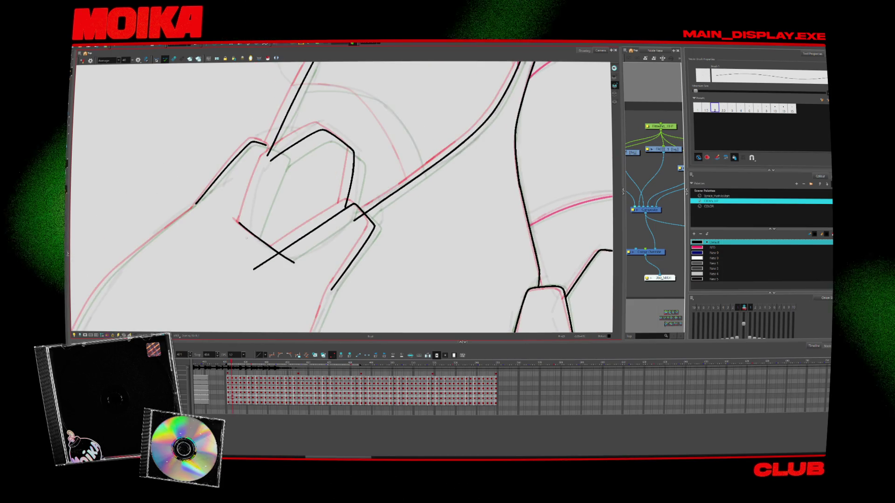
{"action": "left_click_drag", "start_coordinate": [270, 160], "coordinate": [247, 240]}
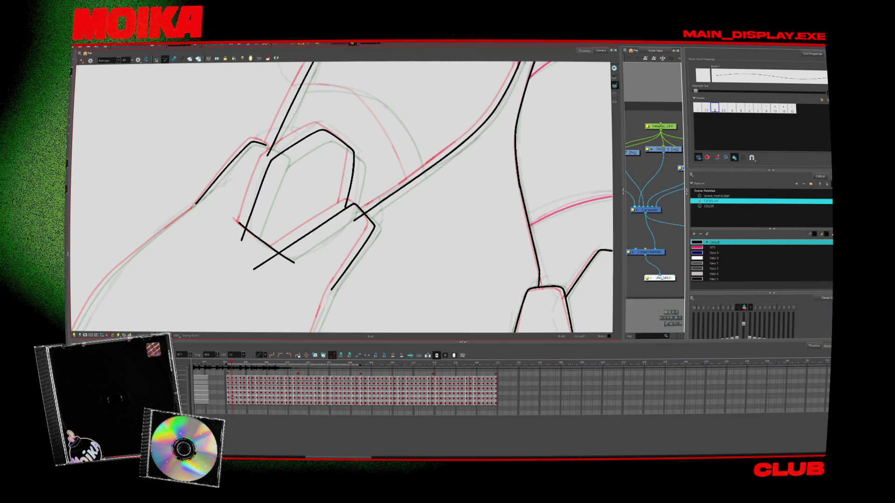
{"action": "key", "text": "4"}
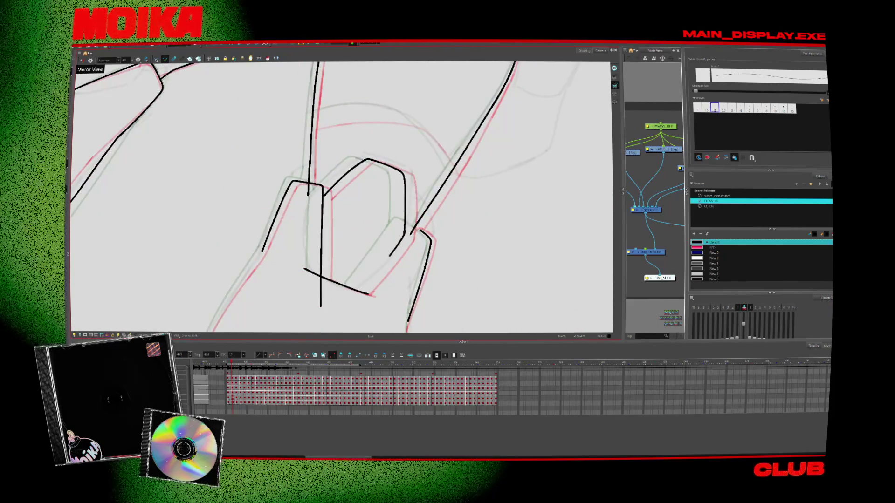
{"action": "key", "text": "v"}
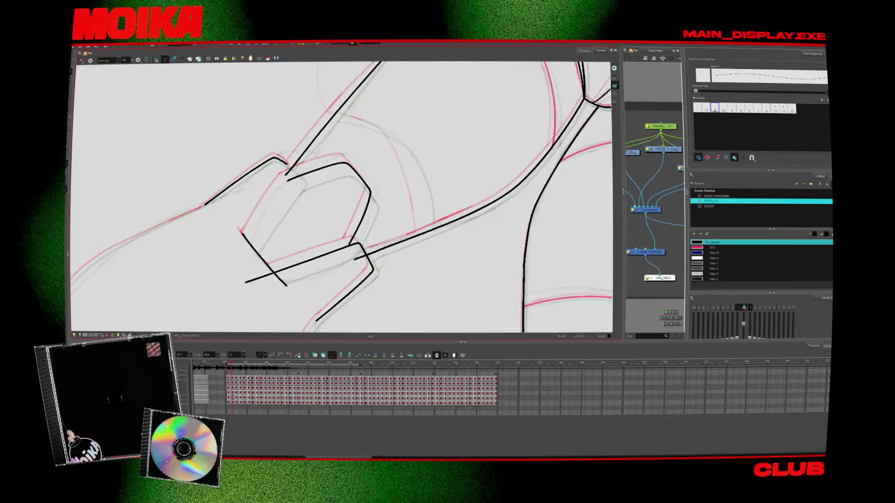
{"action": "left_click_drag", "start_coordinate": [246, 244], "coordinate": [247, 250]}
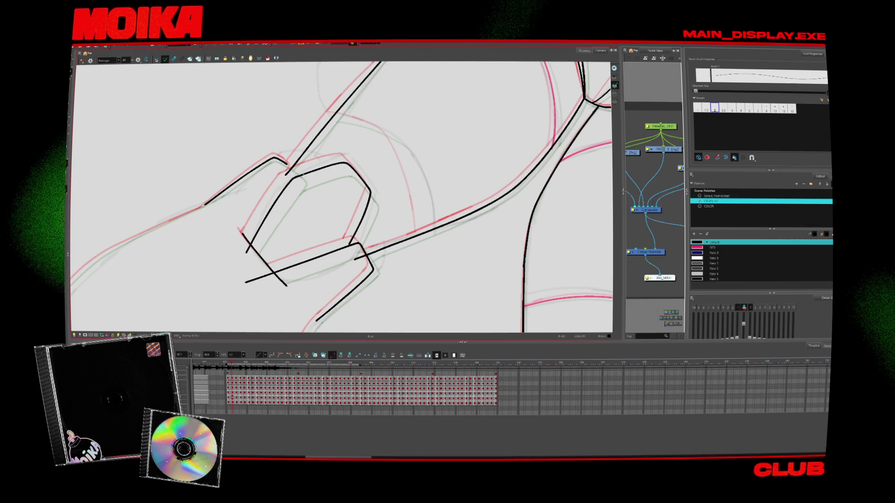
{"action": "key", "text": "4"}
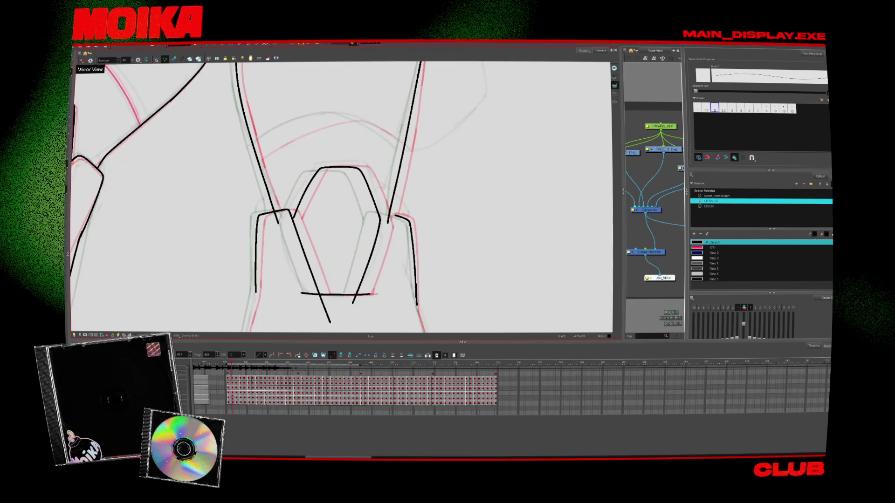
Step: Zoom in on the leg and ink its outer thigh line in black
{"action": "key", "text": "4"}
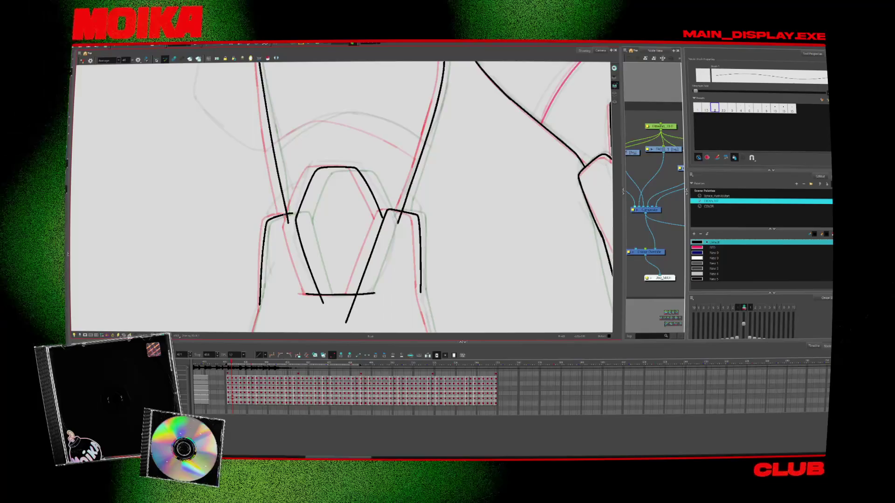
{"action": "key", "text": "alt+s"}
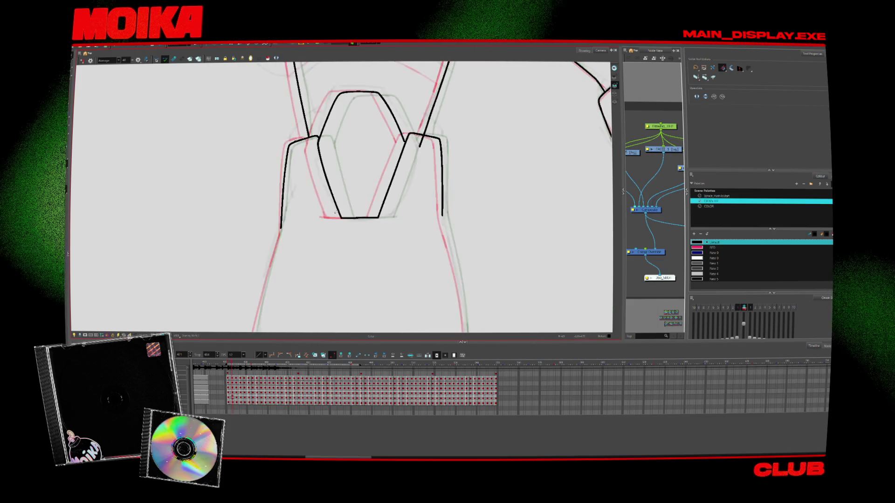
{"action": "key", "text": "alt+z"}
{"action": "left_click", "coordinate": [431, 172], "text": "alt"}
{"action": "mouse_move", "coordinate": [431, 172]}
{"action": "left_mouse_down"}
{"action": "mouse_move", "coordinate": [269, 269]}
{"action": "mouse_move", "coordinate": [355, 148]}
{"action": "left_mouse_up"}
{"action": "key", "text": "alt+b"}
{"action": "left_click_drag", "start_coordinate": [256, 287], "coordinate": [360, 147]}
Step: Rotate and mirror the view to check the leg, nudging the selected stroke into place
{"action": "mouse_move", "coordinate": [457, 177]}
{"action": "left_mouse_down"}
{"action": "mouse_move", "coordinate": [419, 261]}
{"action": "mouse_move", "coordinate": [377, 282]}
{"action": "left_mouse_up"}
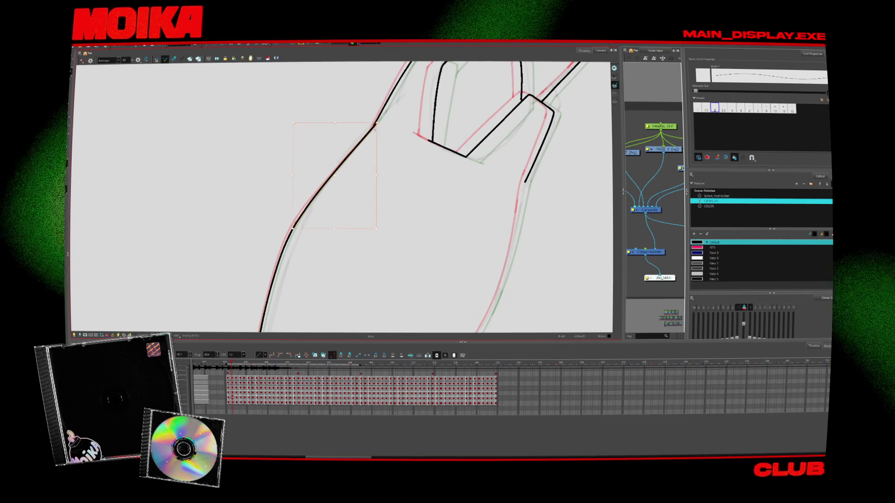
{"action": "key", "text": "m"}
{"action": "left_click_drag", "start_coordinate": [409, 217], "coordinate": [363, 261]}
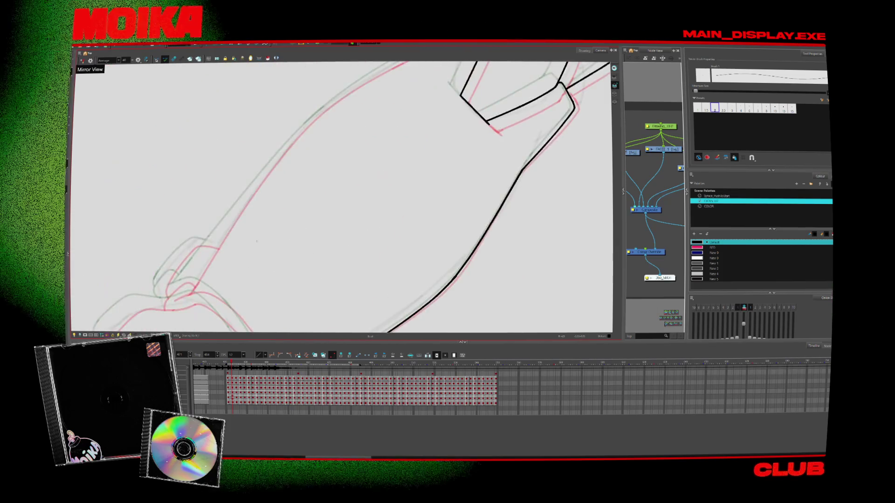
{"action": "left_click_drag", "start_coordinate": [319, 113], "coordinate": [279, 122]}
{"action": "key", "text": "Escape"}
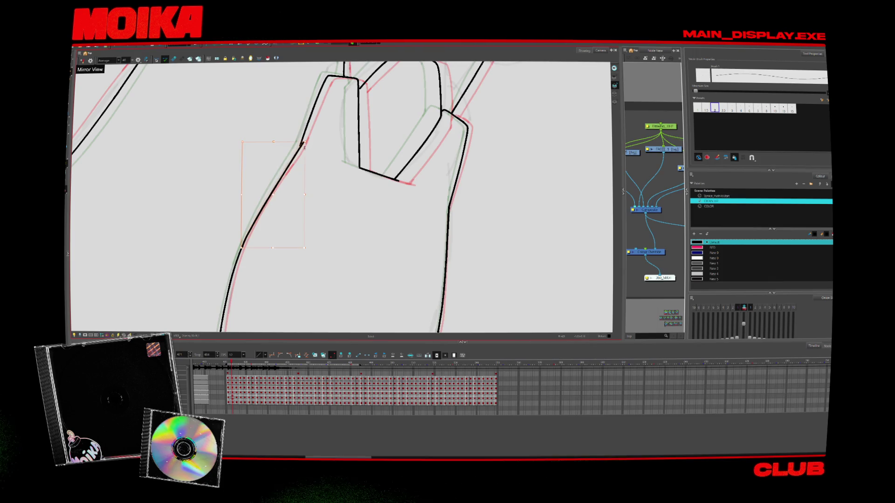
Step: Adjust the strokes over both thighs, then reset the view to fit the whole character
{"action": "key", "text": "alt+s"}
{"action": "mouse_move", "coordinate": [313, 173]}
{"action": "left_mouse_down"}
{"action": "mouse_move", "coordinate": [326, 187]}
{"action": "mouse_move", "coordinate": [370, 157]}
{"action": "left_mouse_up"}
{"action": "scroll", "coordinate": [326, 186], "scroll_direction": "down", "scroll_amount": 3}
{"action": "scroll", "coordinate": [303, 122], "scroll_direction": "up", "scroll_amount": 5}
{"action": "key", "text": "alt+b"}
{"action": "key", "text": "alt+b"}
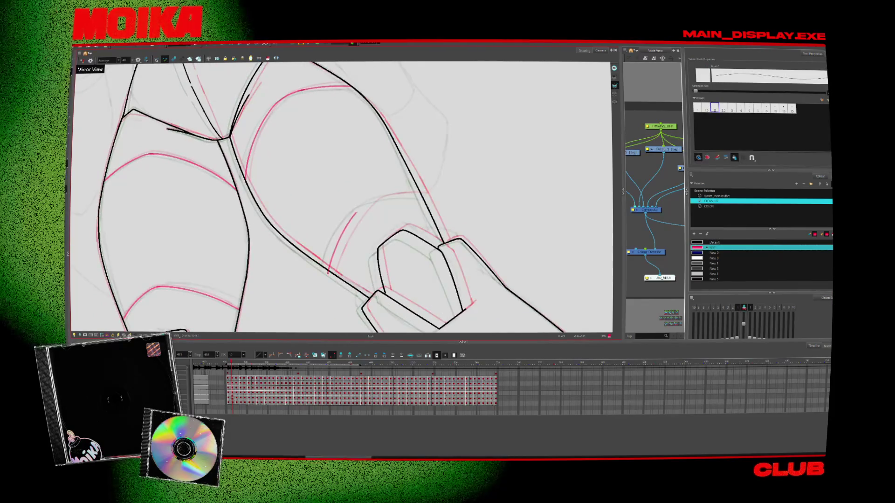
{"action": "scroll", "coordinate": [335, 246], "scroll_direction": "up", "scroll_amount": 1}
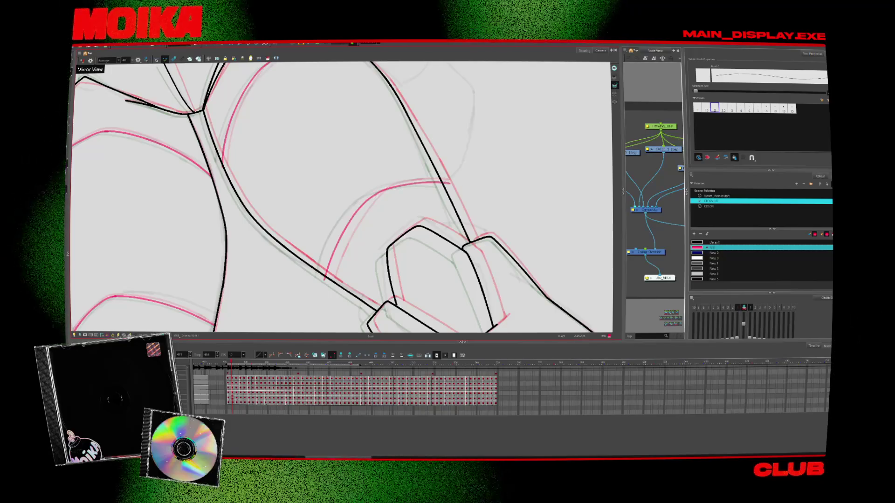
{"action": "key", "text": "Escape"}
{"action": "mouse_move", "coordinate": [307, 332]}
{"action": "left_mouse_down"}
{"action": "mouse_move", "coordinate": [412, 326]}
{"action": "mouse_move", "coordinate": [415, 243]}
{"action": "left_mouse_up"}
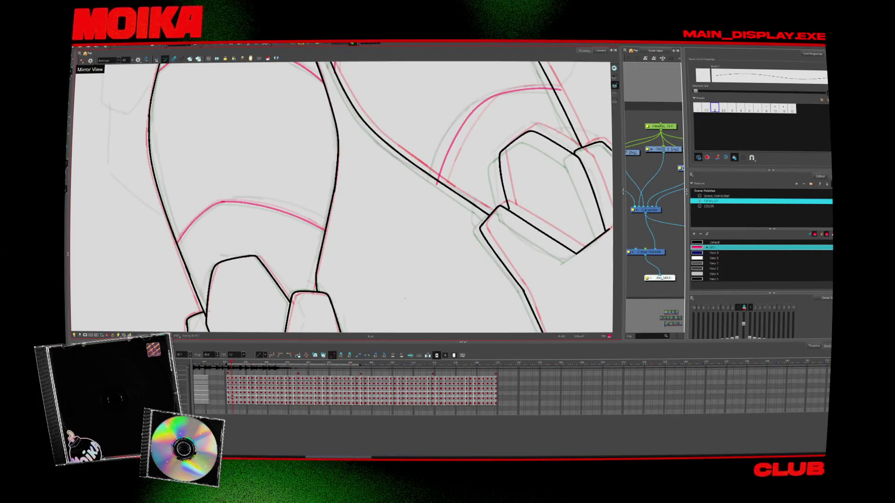
{"action": "key", "text": "shift+m"}
{"action": "key", "text": "alt+s"}
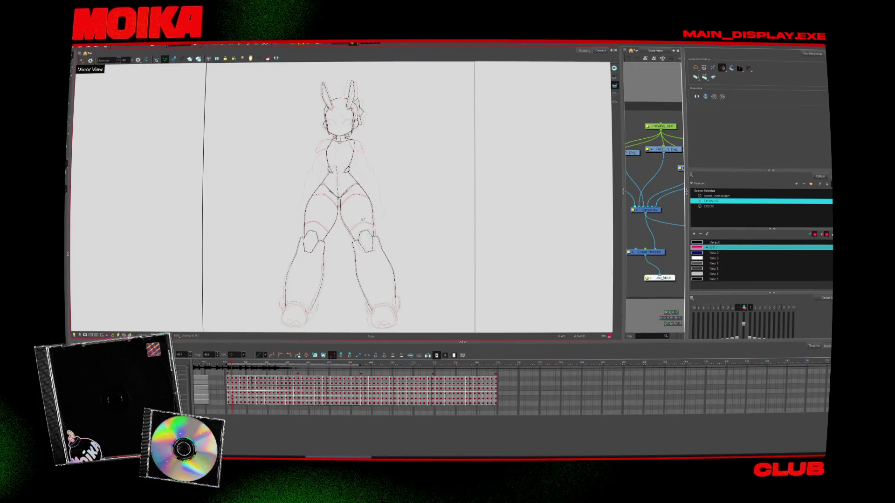
Step: Zoom in on the thighs and play the animation to review the inked poses
{"action": "key", "text": "alt+z"}
{"action": "left_click", "coordinate": [361, 219]}
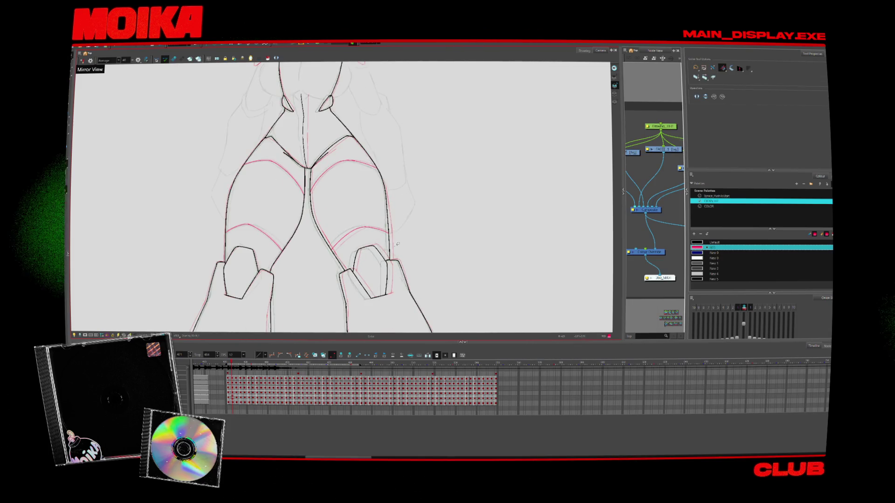
{"action": "scroll", "coordinate": [405, 282], "scroll_direction": "down", "scroll_amount": 5}
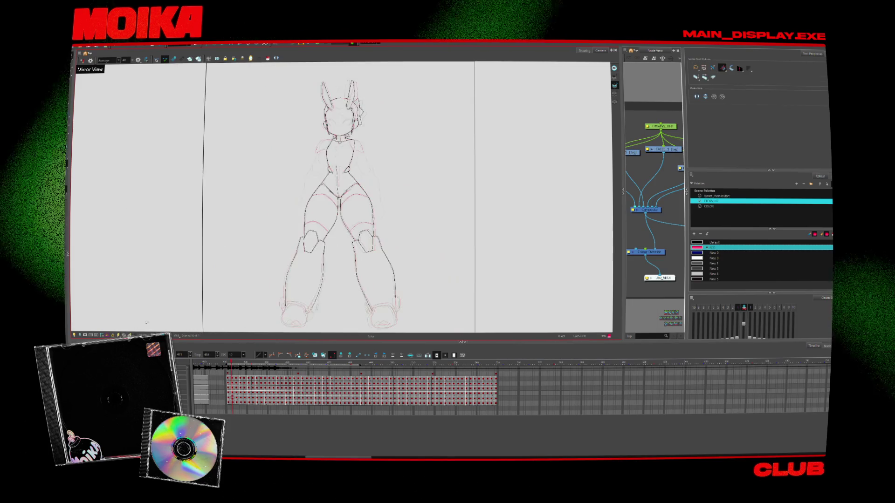
{"action": "key", "text": "Return"}
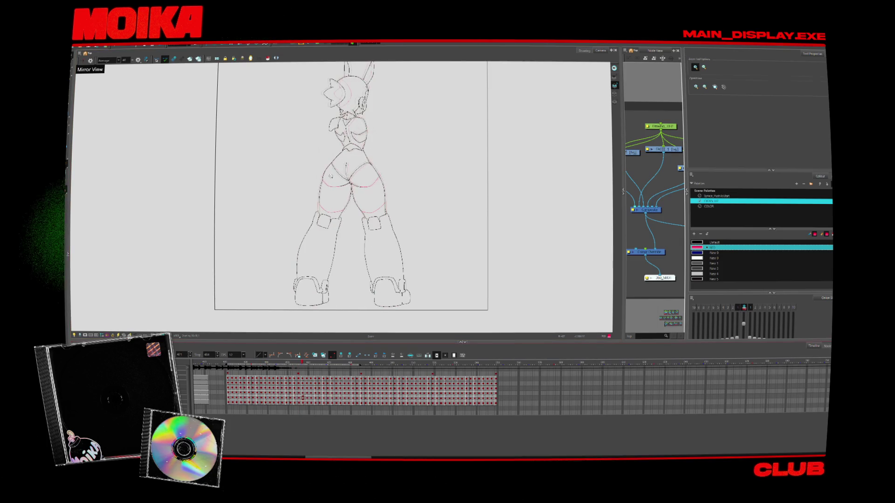
{"action": "scroll", "coordinate": [332, 174], "scroll_direction": "up", "scroll_amount": 6}
Step: Ink the left thigh line across the gap in black, then step forward through the drawings
{"action": "key", "text": "alt+b"}
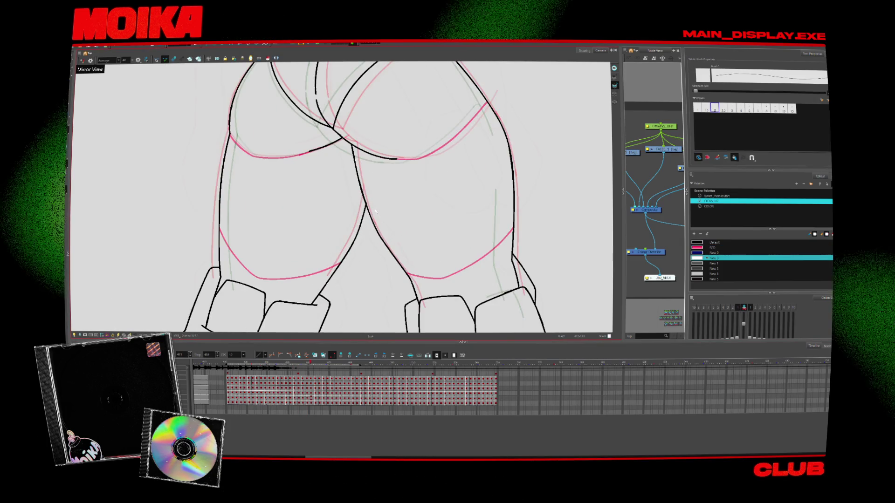
{"action": "key", "text": "."}
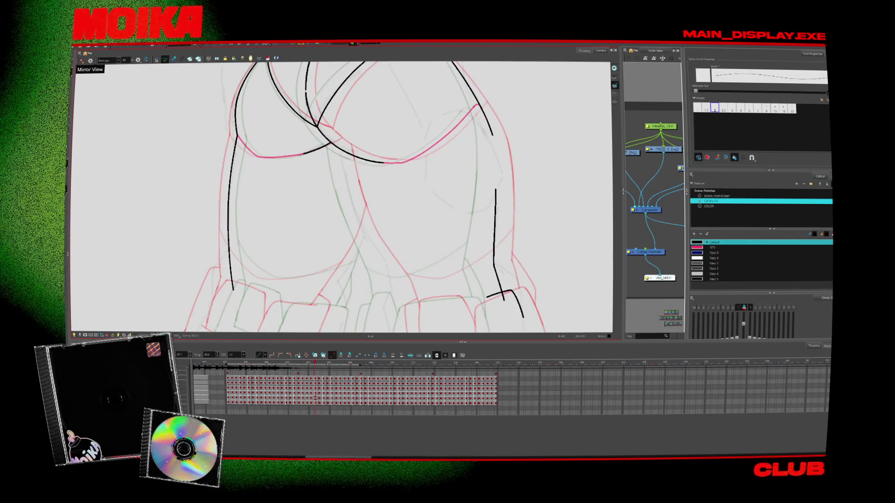
{"action": "left_click_drag", "start_coordinate": [201, 108], "coordinate": [184, 240]}
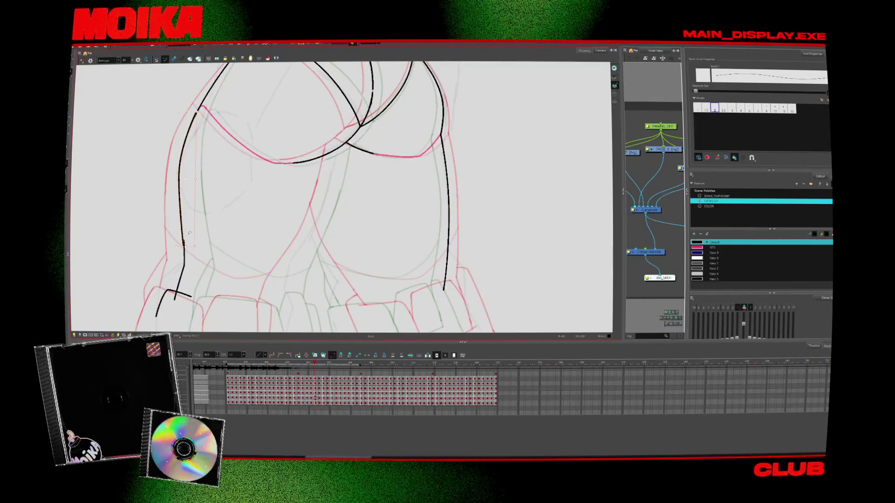
{"action": "key", "text": "."}
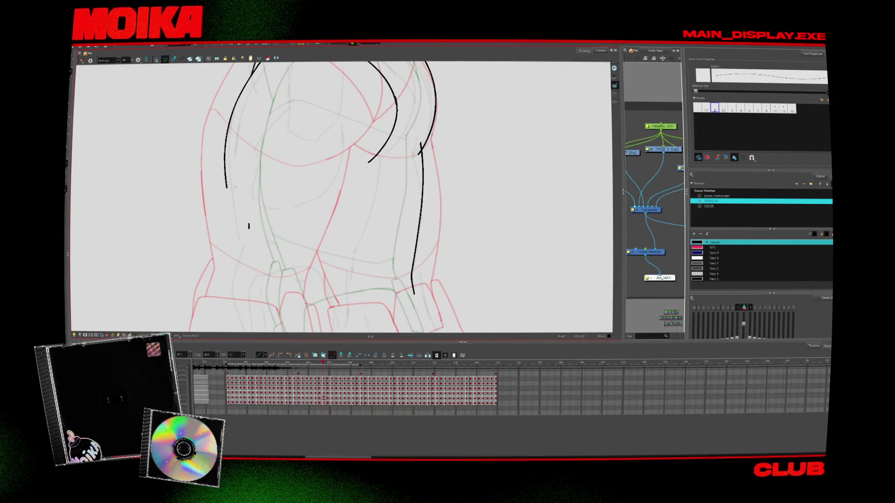
{"action": "key", "text": "."}
{"action": "key", "text": "."}
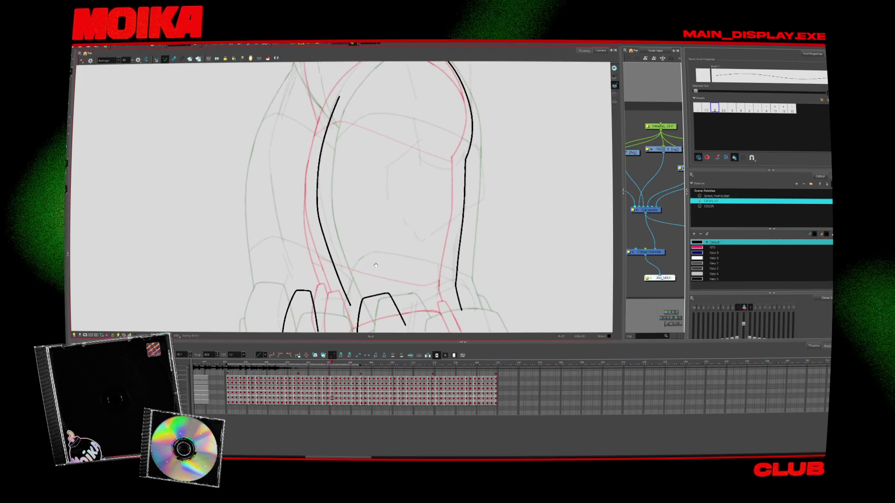
{"action": "key", "text": "."}
{"action": "key", "text": "."}
{"action": "key", "text": "."}
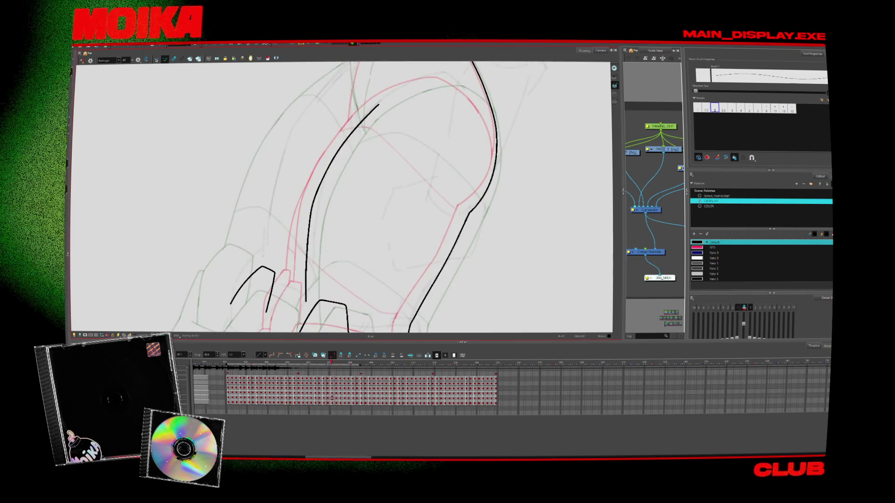
{"action": "key", "text": "."}
{"action": "key", "text": "."}
{"action": "key", "text": "."}
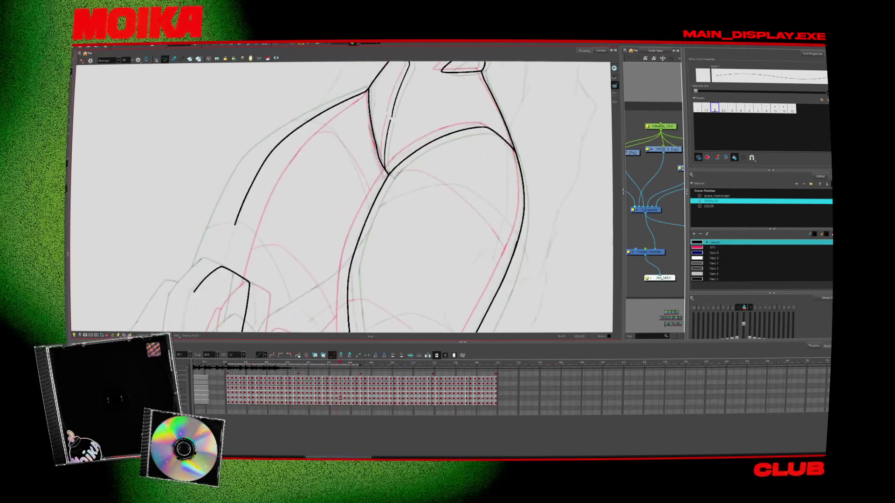
{"action": "key", "text": "."}
{"action": "key", "text": "."}
{"action": "key", "text": "."}
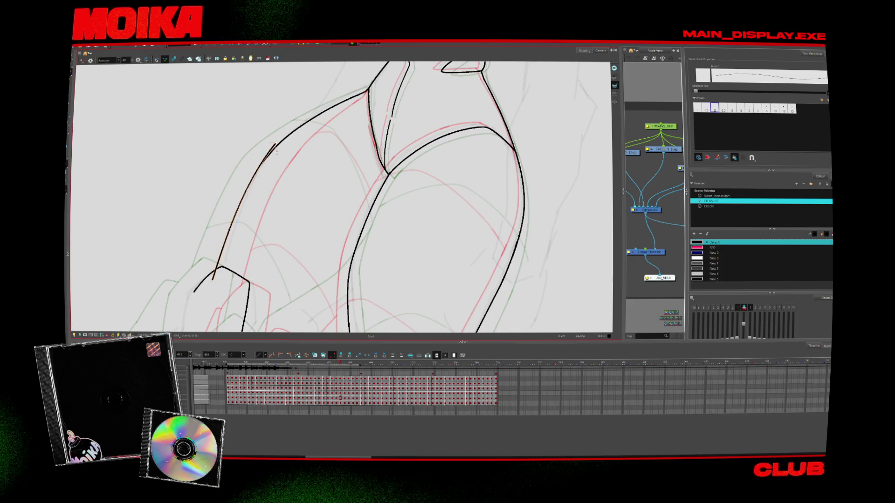
Step: Frame the legs and hips in view and move on to the next pose
{"action": "left_click_drag", "start_coordinate": [513, 139], "coordinate": [569, 210]}
{"action": "key", "text": "alt+s"}
{"action": "key", "text": "period"}
{"action": "key", "text": "comma"}
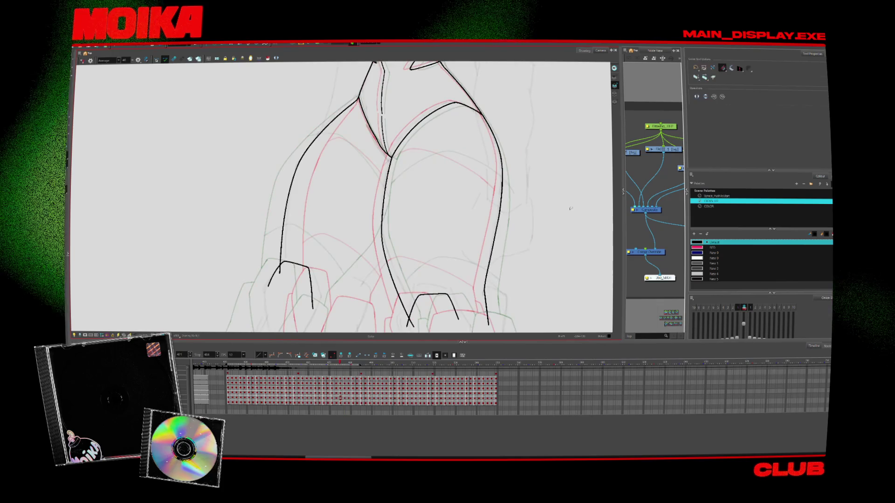
{"action": "left_click_drag", "start_coordinate": [334, 280], "coordinate": [357, 239]}
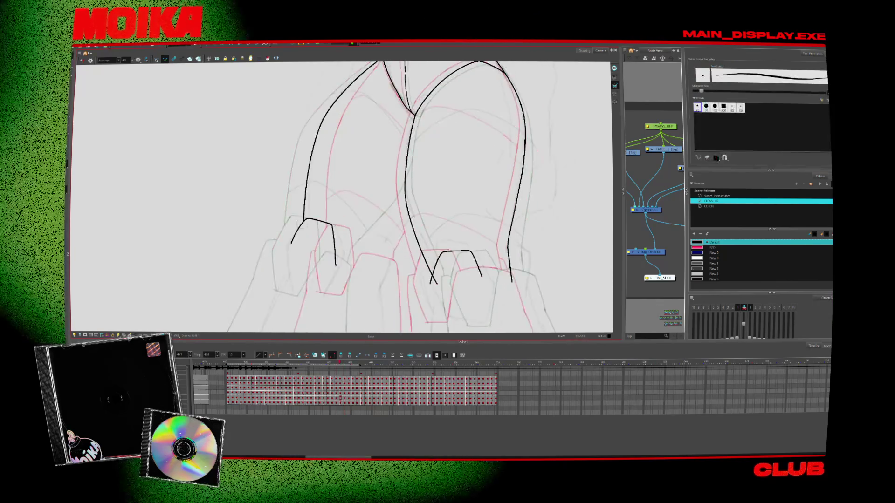
{"action": "scroll", "coordinate": [303, 205], "scroll_direction": "up", "scroll_amount": 1}
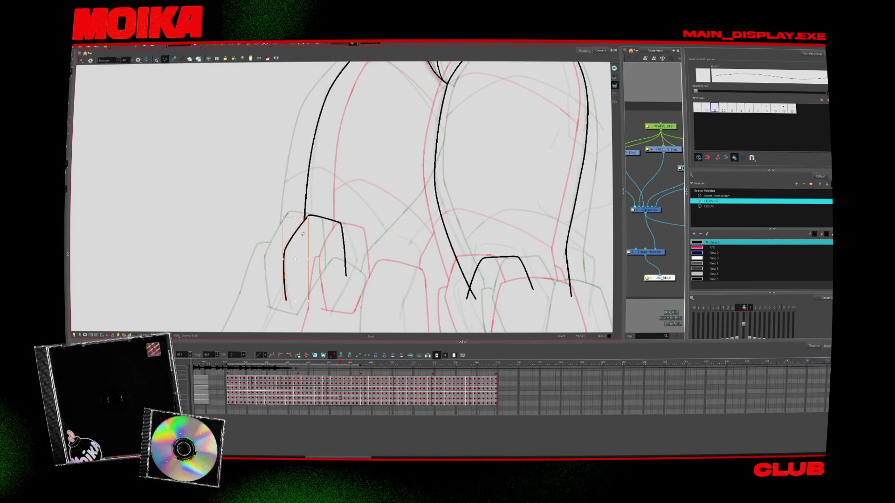
{"action": "key", "text": "period"}
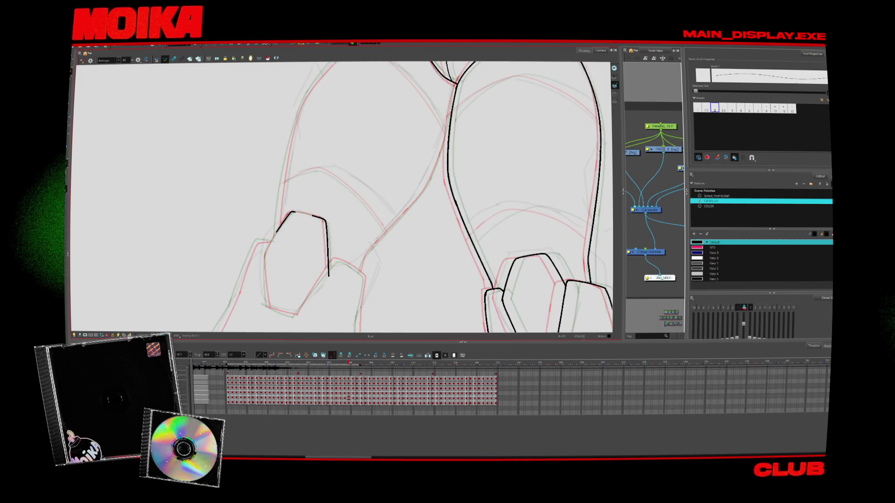
{"action": "key", "text": "period"}
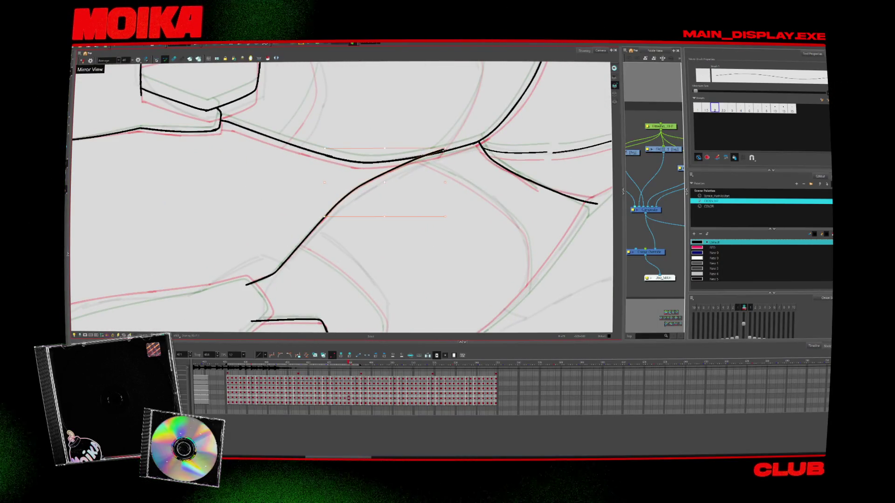
{"action": "key", "text": "alt+s"}
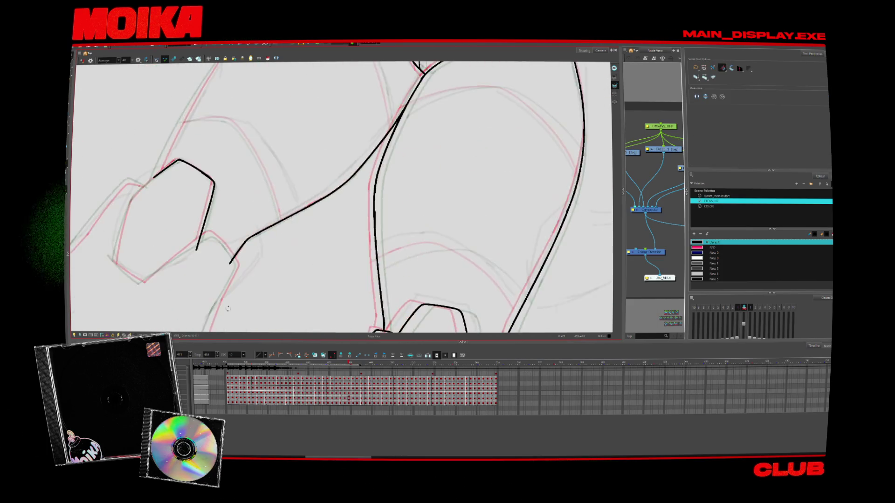
Step: Ink a black outline stroke along the body
{"action": "key", "text": "alt+b"}
{"action": "left_click_drag", "start_coordinate": [210, 239], "coordinate": [320, 135]}
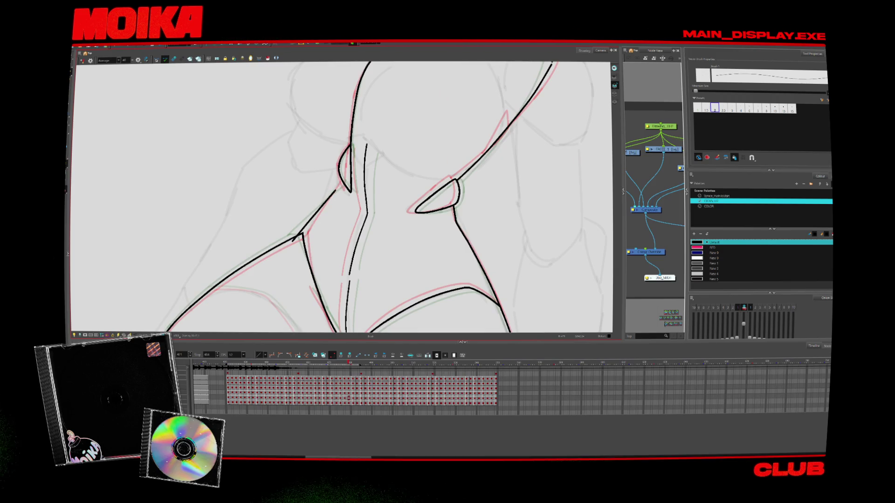
{"action": "key", "text": "alt+s"}
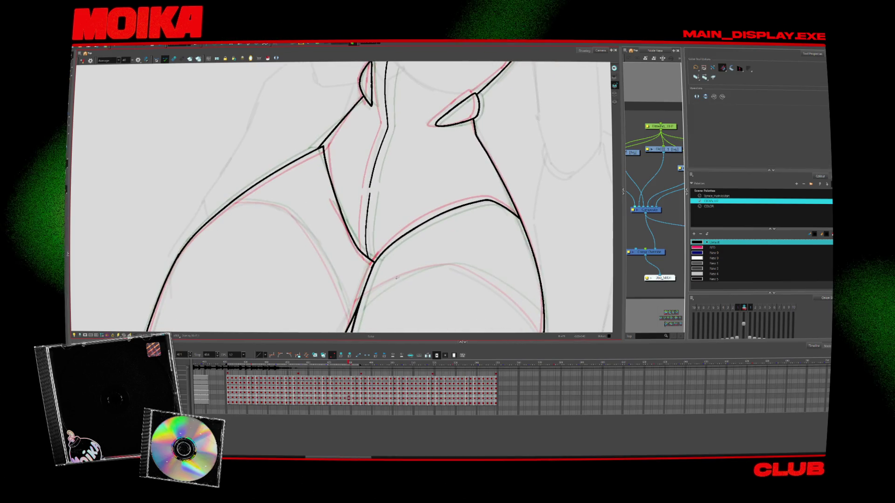
Step: With the RED colour, draw a tone line on the right thigh, rotating the view and undoing a bad stroke
{"action": "left_click", "coordinate": [713, 247]}
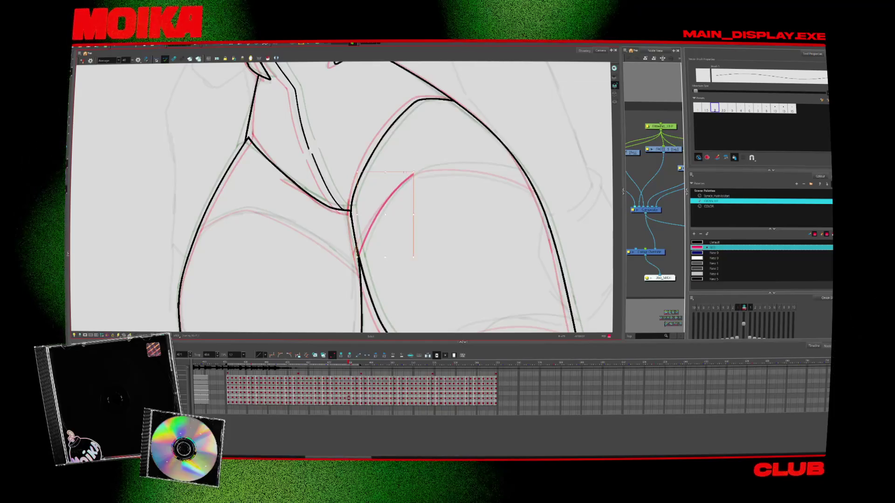
{"action": "key", "text": "4"}
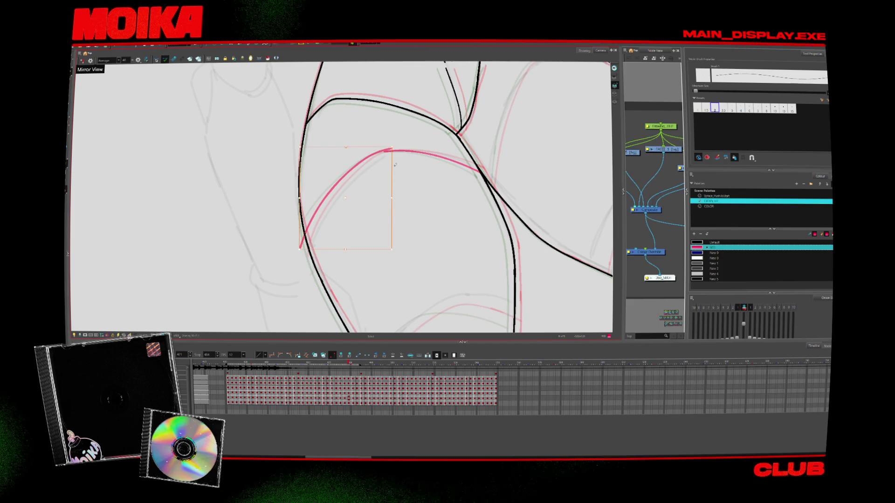
{"action": "key", "text": "v"}
{"action": "key", "text": "v"}
{"action": "key", "text": "v"}
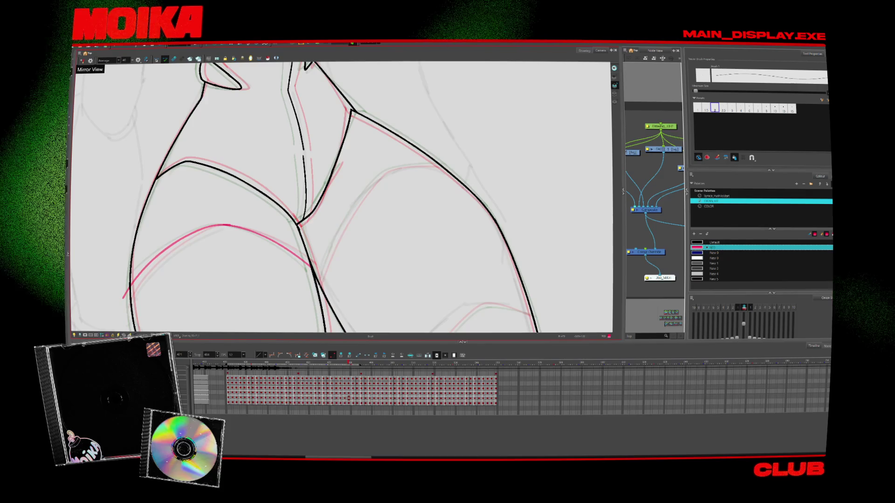
{"action": "left_click_drag", "start_coordinate": [322, 282], "coordinate": [390, 169]}
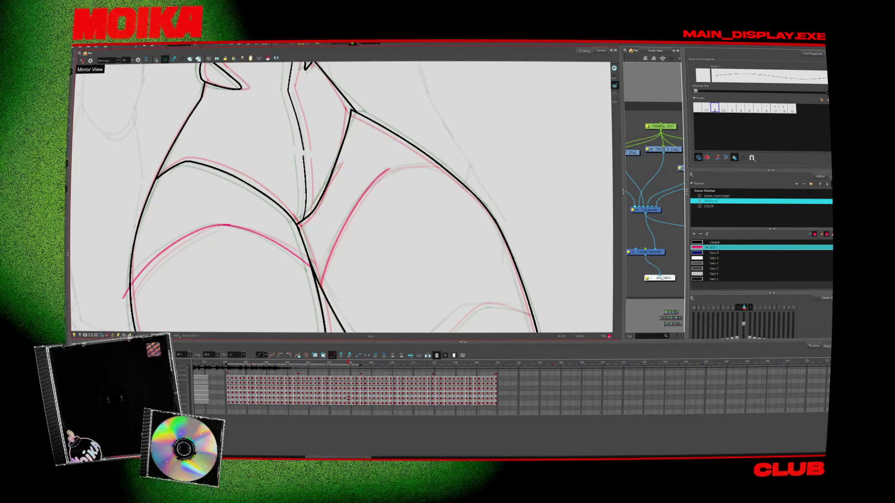
{"action": "key", "text": "c"}
{"action": "key", "text": "c"}
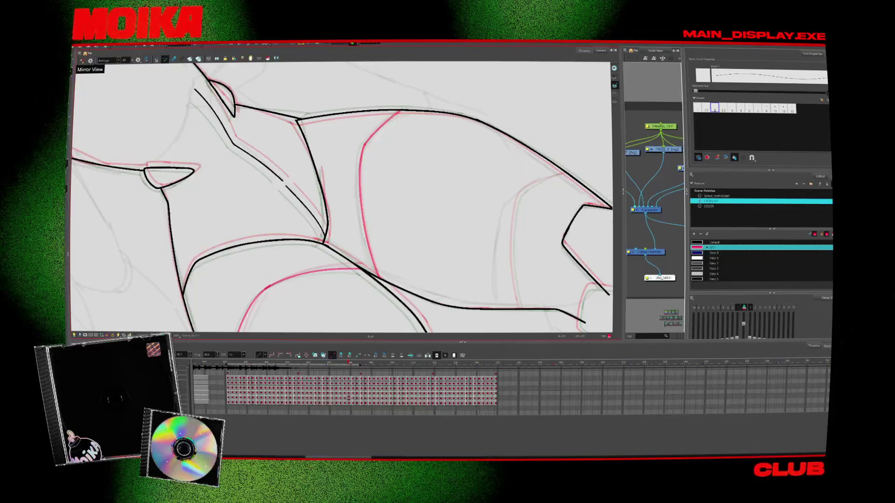
{"action": "key", "text": "c"}
{"action": "key", "text": "c"}
{"action": "key", "text": "c"}
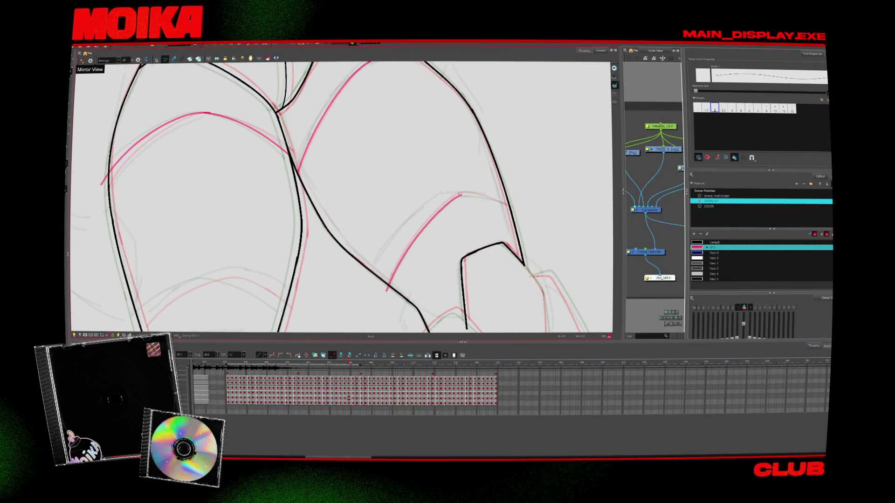
{"action": "key", "text": "c"}
{"action": "key", "text": "c"}
{"action": "key", "text": "c"}
{"action": "key", "text": "alt+b"}
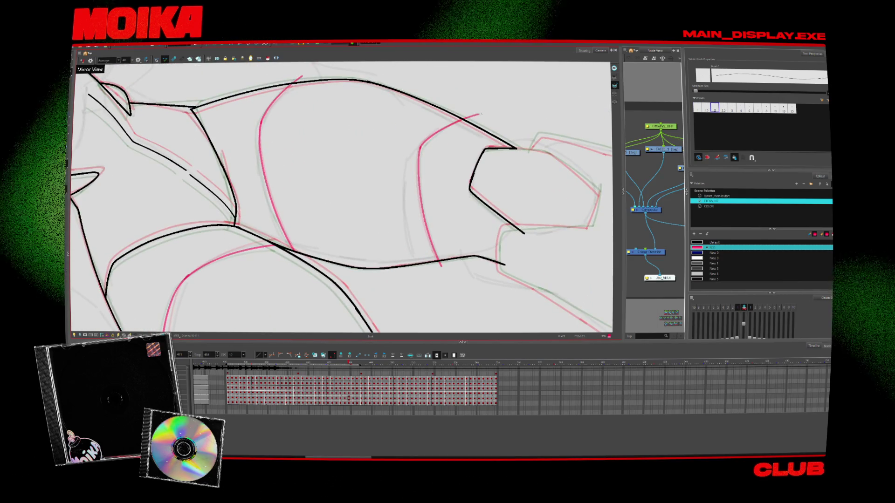
{"action": "key", "text": "c"}
{"action": "key", "text": "c"}
{"action": "key", "text": "c"}
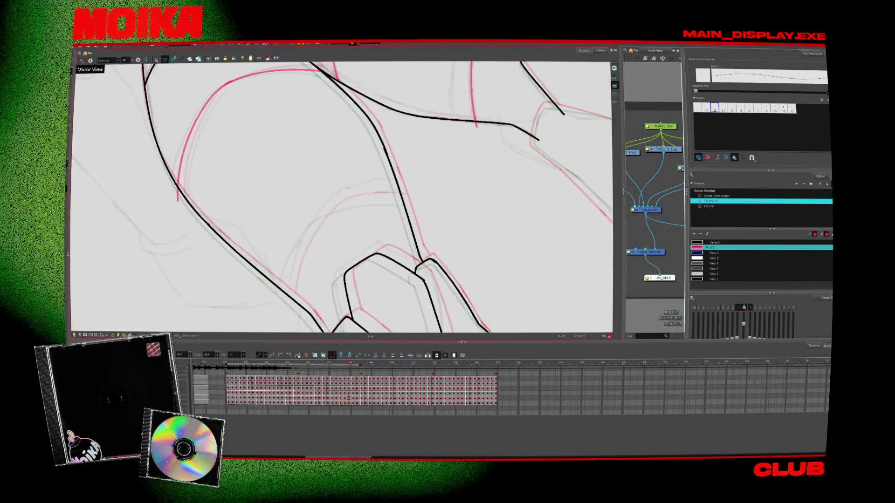
{"action": "key", "text": "ctrl+z"}
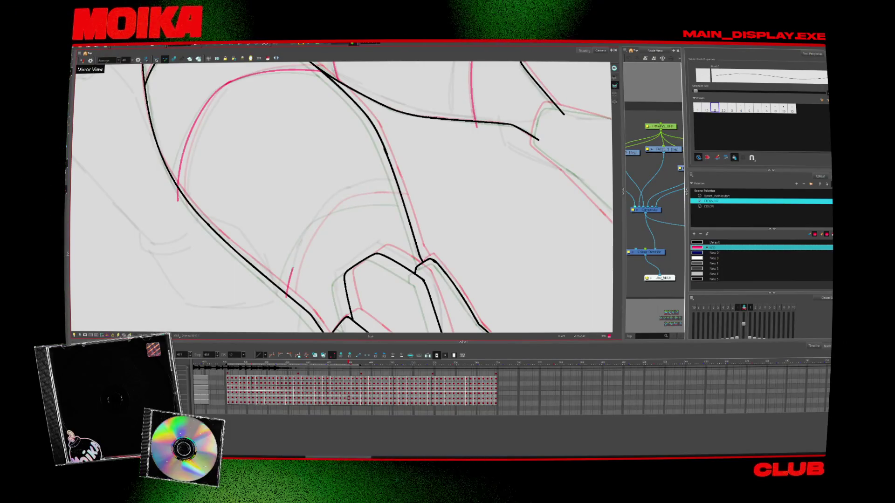
{"action": "key", "text": "c"}
{"action": "key", "text": "c"}
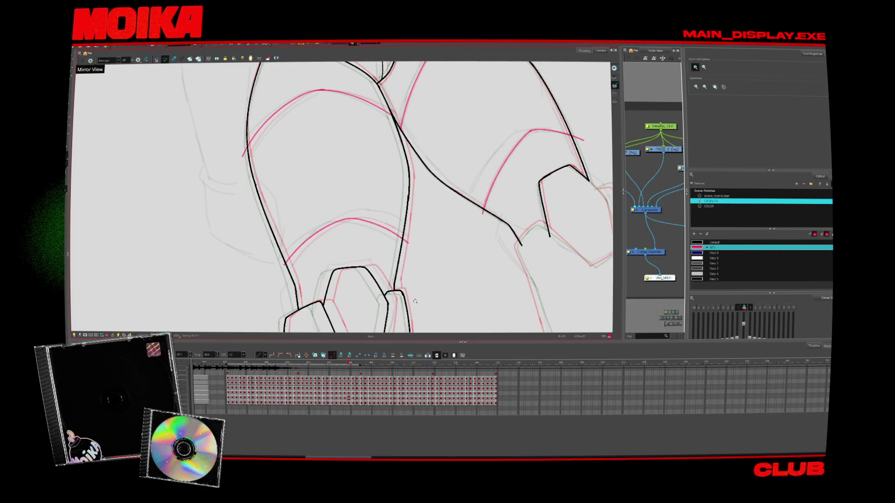
Step: Step through neighbouring frames to another drawing to resume brushing
{"action": "key", "text": "alt+s"}
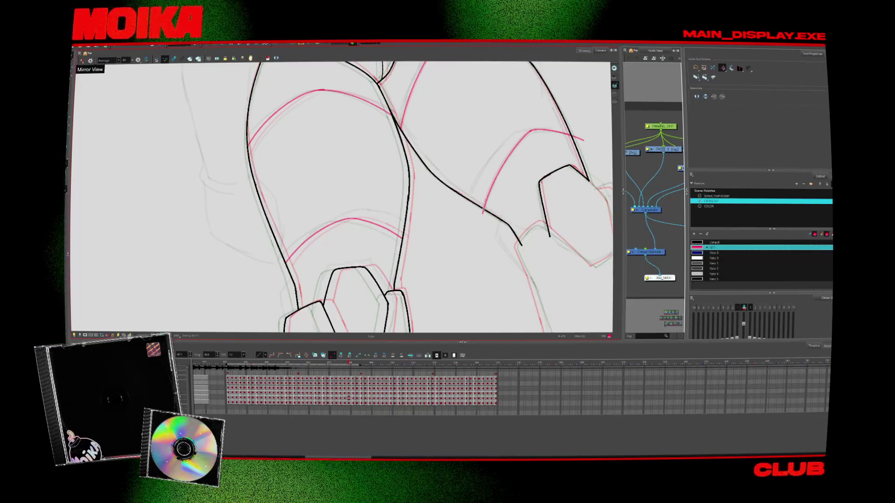
{"action": "key", "text": "period"}
{"action": "key", "text": "period"}
{"action": "key", "text": "period"}
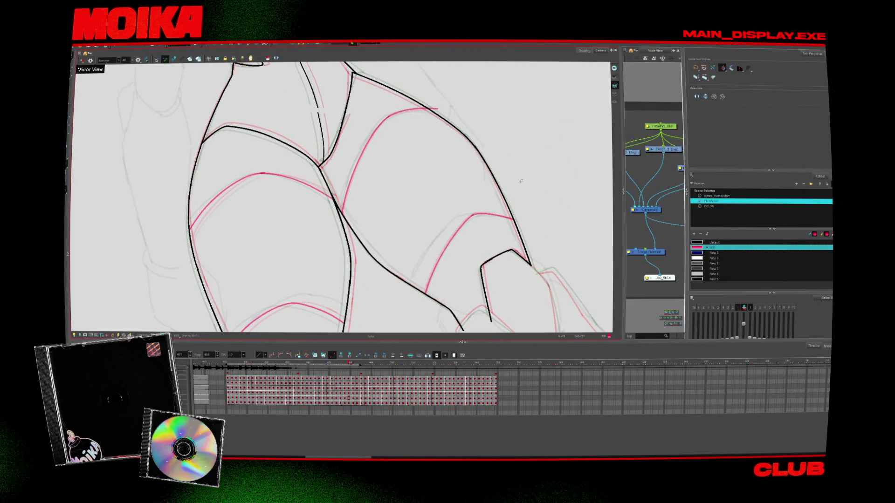
{"action": "key", "text": "comma"}
{"action": "key", "text": "comma"}
{"action": "key", "text": "comma"}
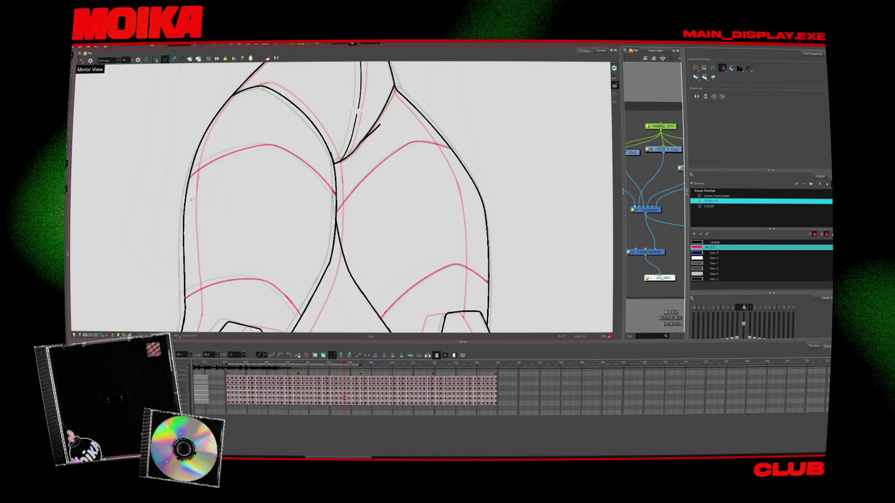
{"action": "key", "text": "comma"}
{"action": "key", "text": "comma"}
{"action": "key", "text": "comma"}
{"action": "key", "text": "comma"}
{"action": "key", "text": "alt+b"}
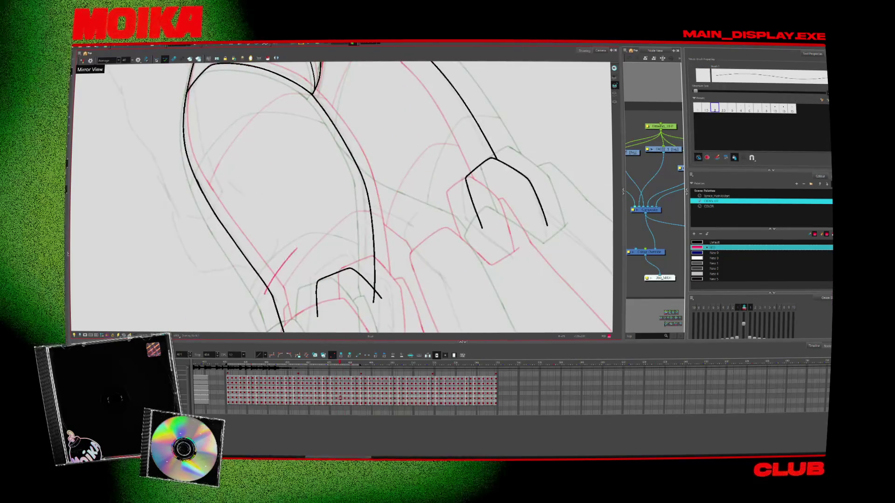
Step: Extend the red tone lines across the leg, thigh and up the leg, comparing neighbouring frames
{"action": "key", "text": "comma"}
{"action": "key", "text": "period"}
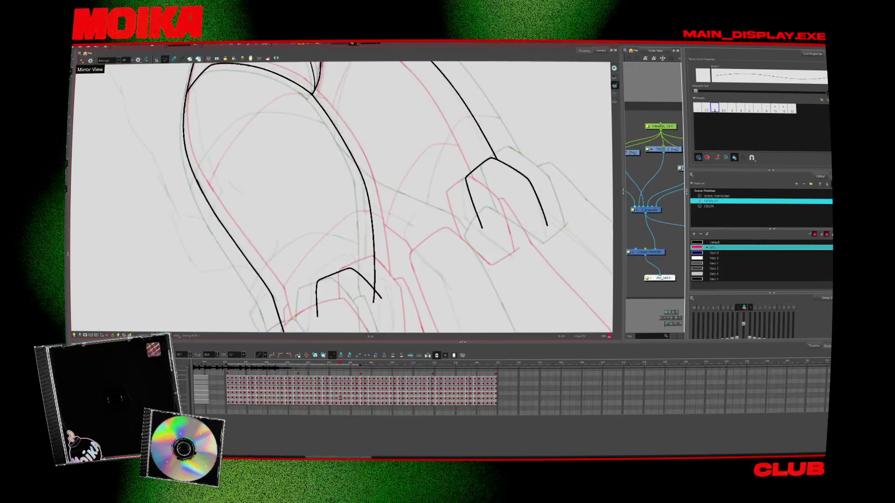
{"action": "key", "text": "comma"}
{"action": "key", "text": "comma"}
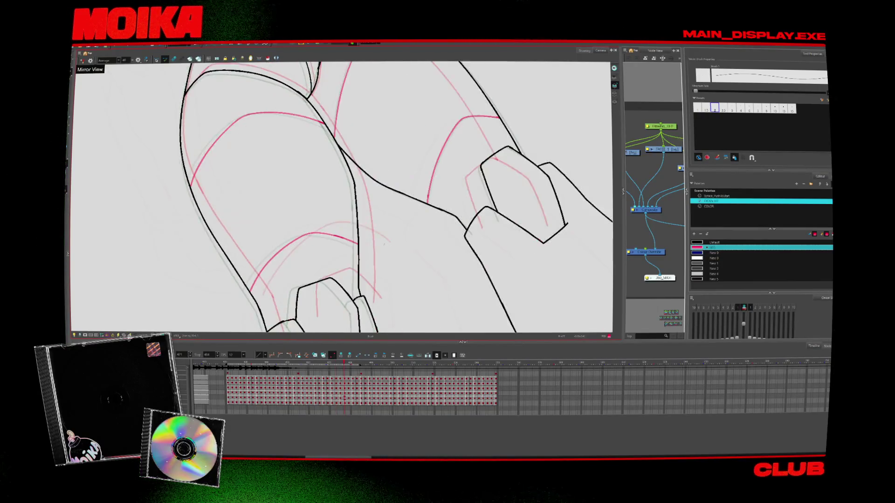
{"action": "key", "text": "period"}
{"action": "key", "text": "period"}
{"action": "left_click_drag", "start_coordinate": [357, 223], "coordinate": [390, 243]}
{"action": "key", "text": "period"}
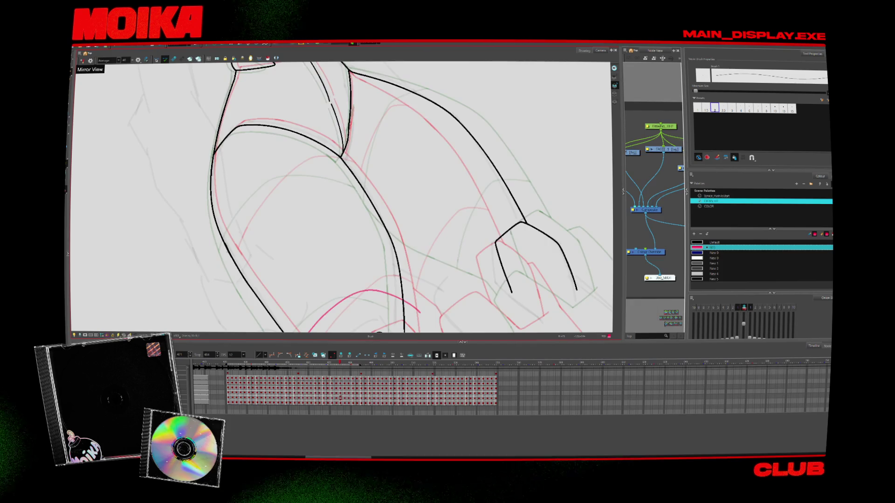
{"action": "left_click_drag", "start_coordinate": [337, 169], "coordinate": [354, 176]}
{"action": "key", "text": "period"}
{"action": "key", "text": "period"}
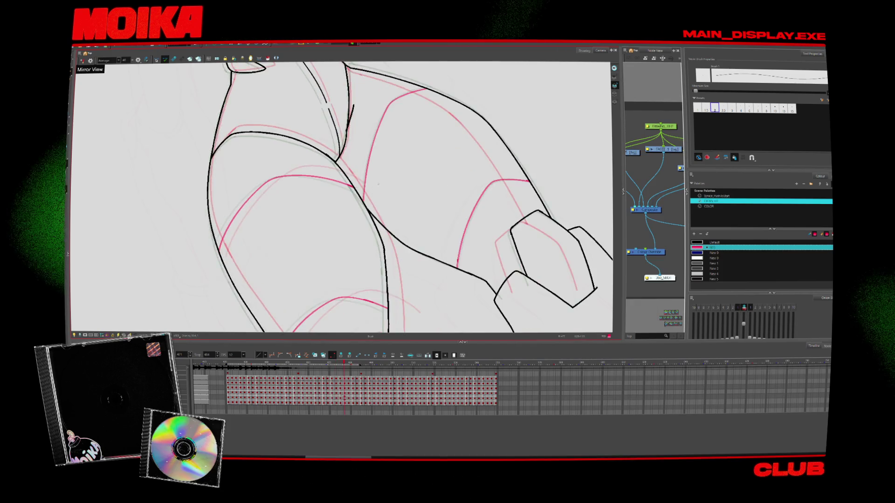
{"action": "key", "text": "comma"}
{"action": "key", "text": "comma"}
{"action": "left_click_drag", "start_coordinate": [374, 135], "coordinate": [435, 99]}
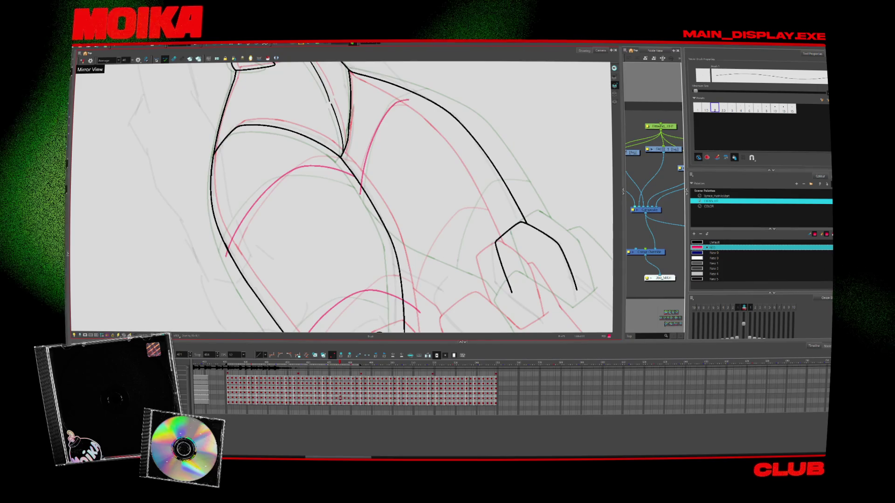
{"action": "key", "text": "period"}
{"action": "key", "text": "period"}
{"action": "key", "text": "comma"}
{"action": "key", "text": "comma"}
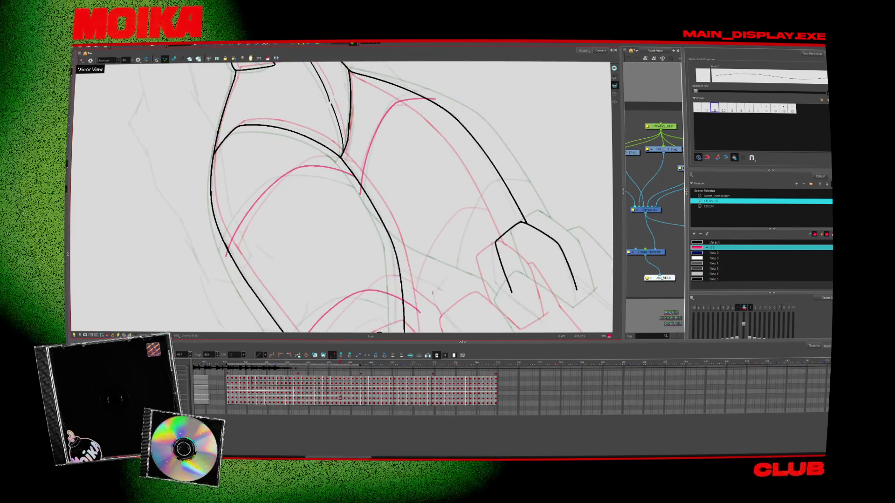
Step: Reset the view, reselect the black Default colour, and zoom out to the whole character
{"action": "left_click_drag", "start_coordinate": [550, 277], "coordinate": [492, 247]}
{"action": "key", "text": "period"}
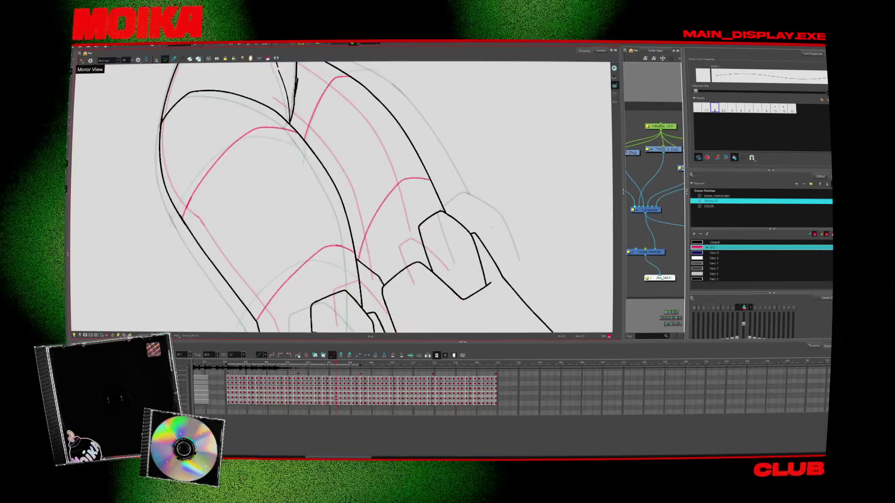
{"action": "key", "text": "comma"}
{"action": "key", "text": "shift+m"}
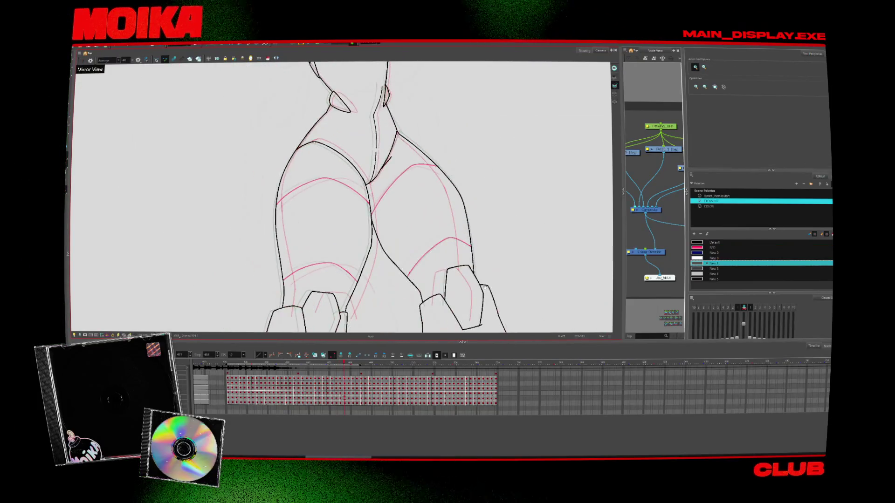
{"action": "scroll", "coordinate": [484, 268], "scroll_direction": "up", "scroll_amount": 3}
{"action": "scroll", "coordinate": [483, 268], "scroll_direction": "down", "scroll_amount": 3}
{"action": "scroll", "coordinate": [490, 160], "scroll_direction": "up", "scroll_amount": 2}
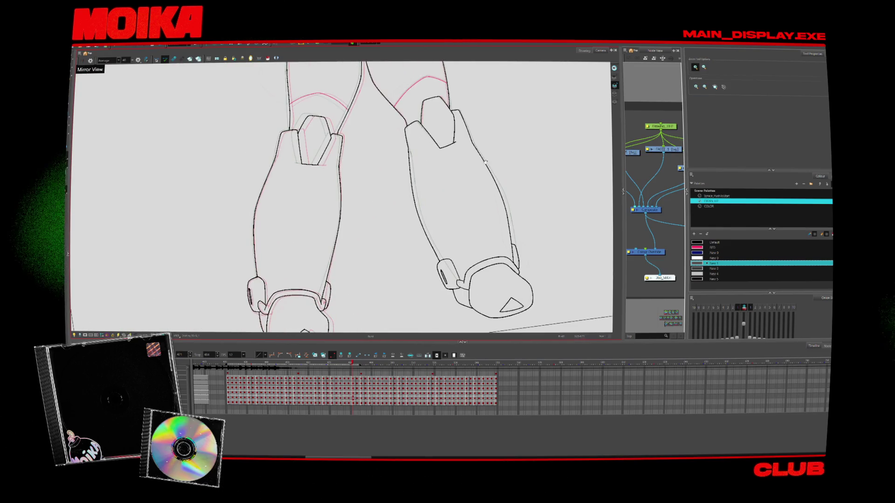
{"action": "scroll", "coordinate": [340, 202], "scroll_direction": "down", "scroll_amount": 5}
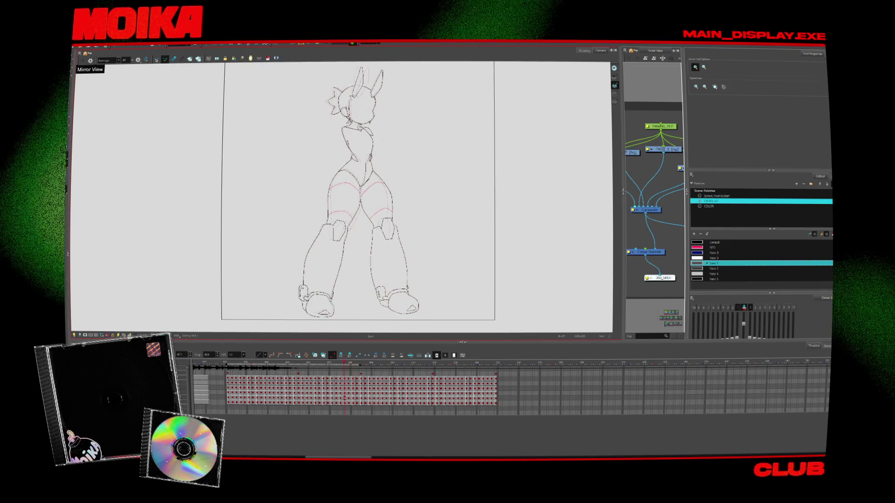
{"action": "scroll", "coordinate": [340, 202], "scroll_direction": "up", "scroll_amount": 8}
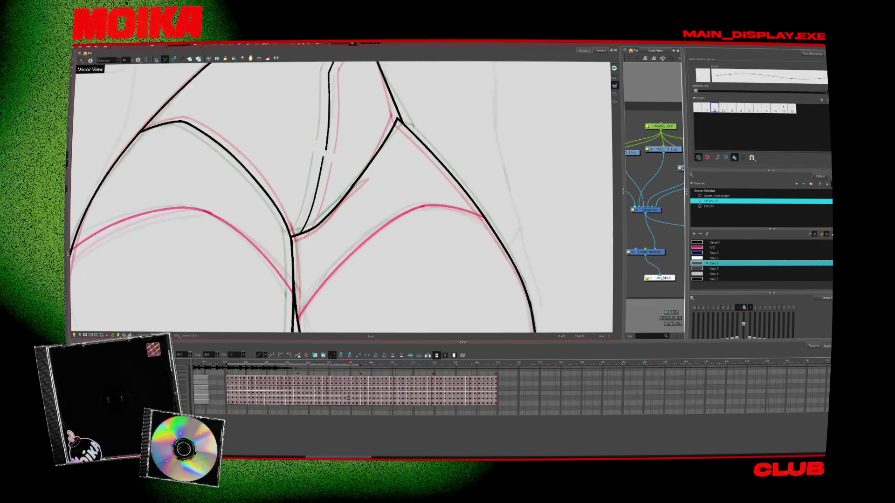
{"action": "left_click", "coordinate": [712, 242]}
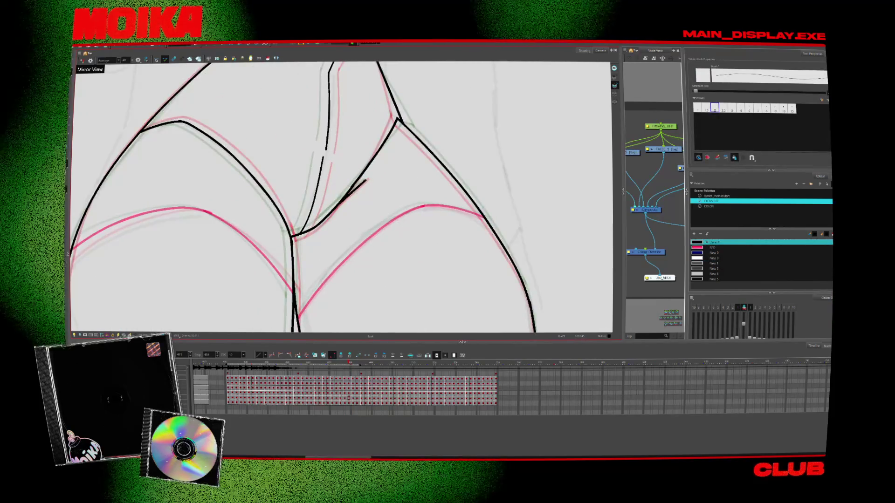
{"action": "key", "text": "alt+z"}
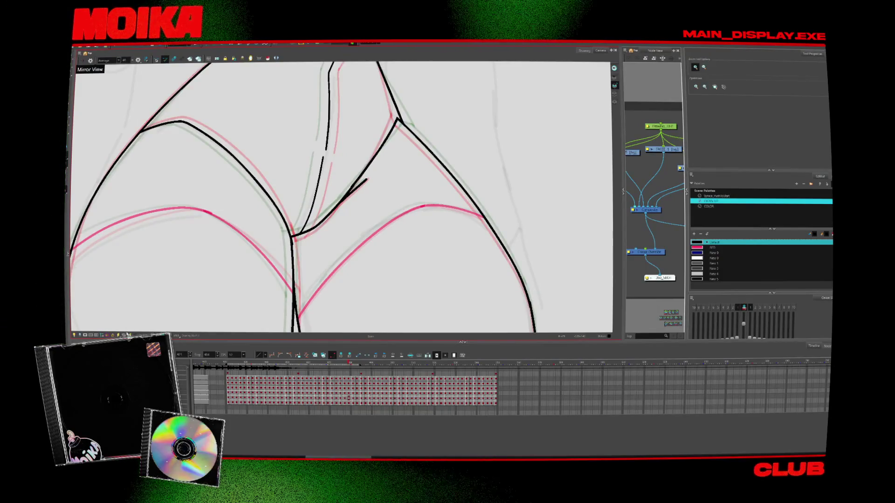
{"action": "key", "text": "shift+z"}
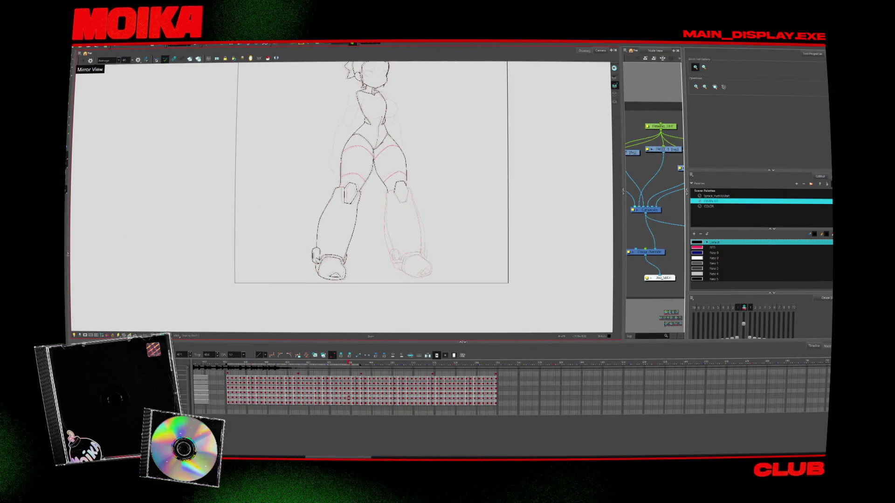
Step: Advance a frame, then stop playback on an earlier frame with onion skin showing
{"action": "key", "text": "period"}
{"action": "key", "text": "period"}
{"action": "key", "text": "period"}
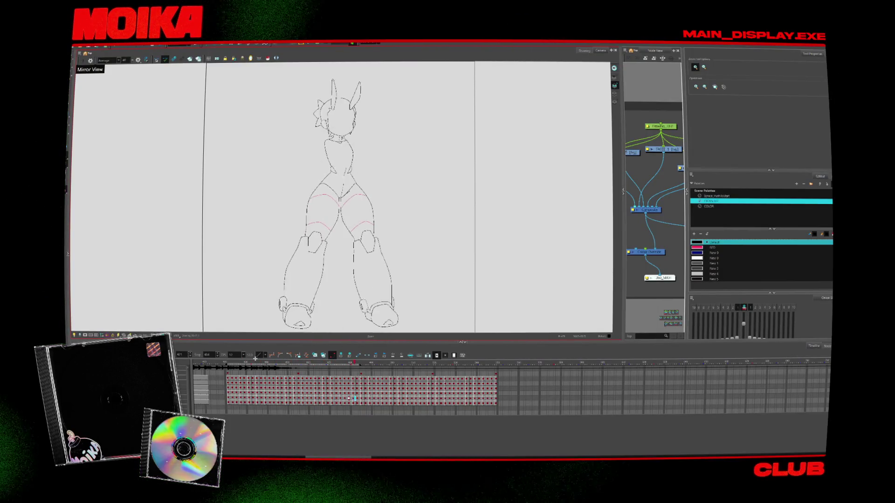
{"action": "left_click", "coordinate": [248, 362]}
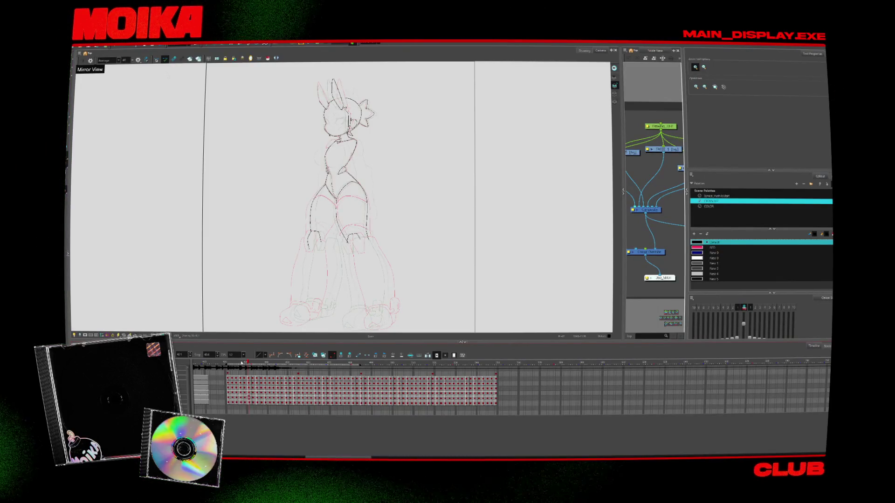
Step: Jump to the front-view pose drawing and play the turnaround animation
{"action": "left_click", "coordinate": [231, 362]}
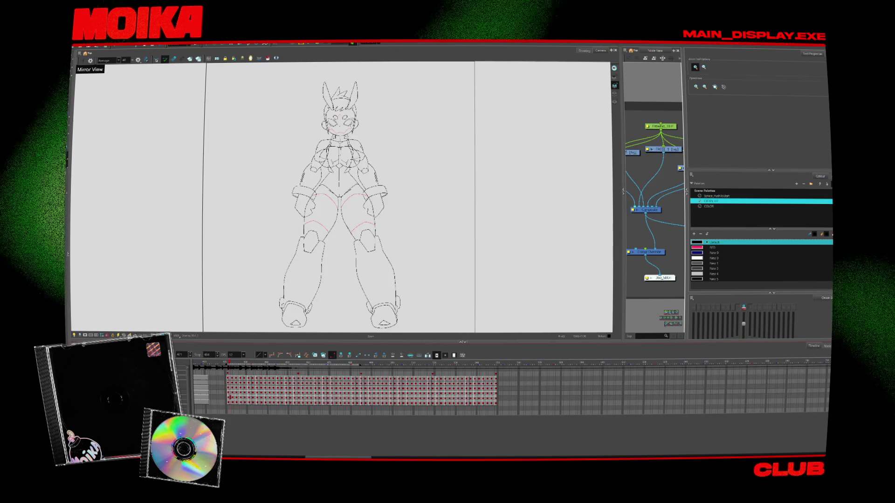
{"action": "key", "text": "Return"}
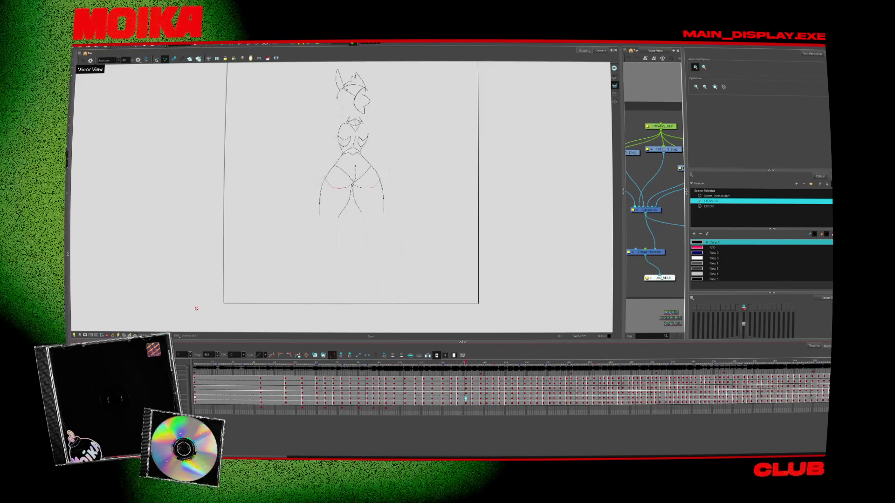
Step: Rewind to the full front pose and choose a faster playback rate than 13 fps
{"action": "left_click", "coordinate": [246, 366]}
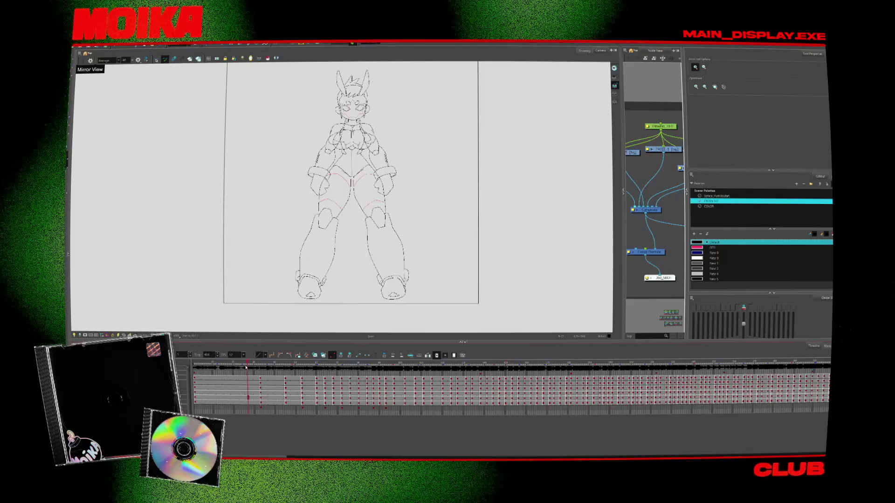
{"action": "left_click", "coordinate": [243, 357]}
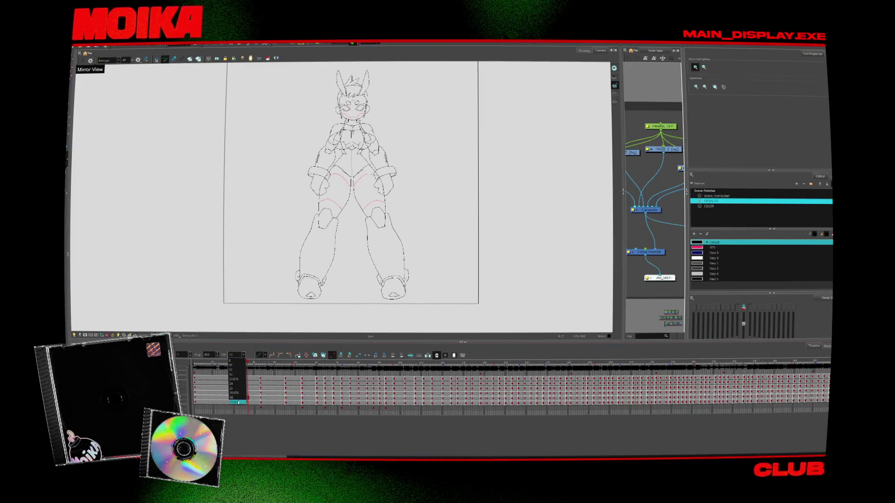
{"action": "left_click", "coordinate": [236, 372]}
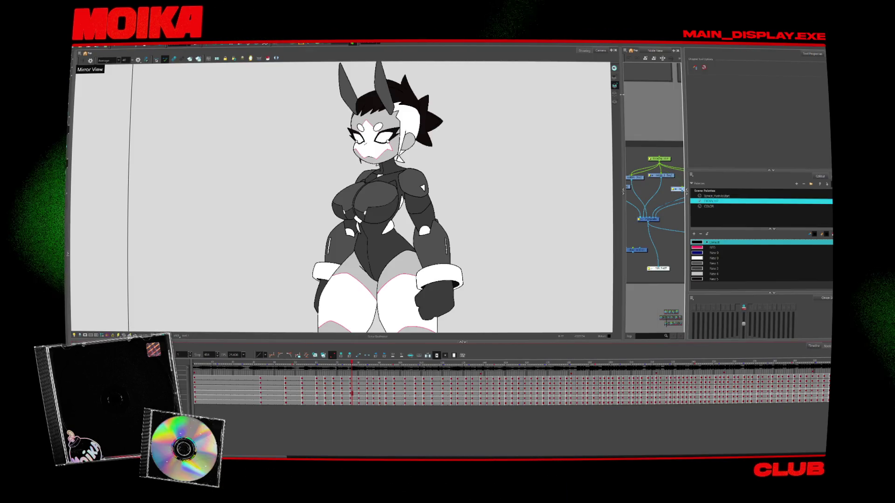
Step: Fill the selected chest shapes with the light grey New 4, then undo the fill
{"action": "left_click", "coordinate": [372, 200]}
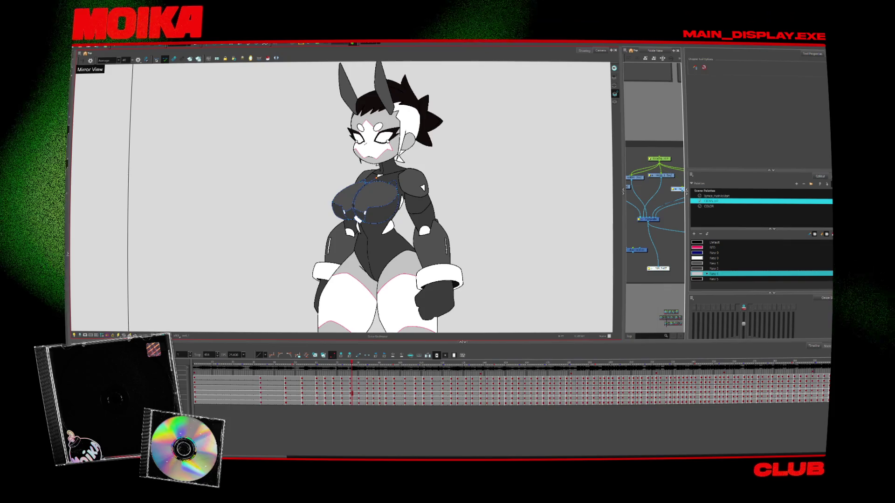
{"action": "key", "text": "alt+i"}
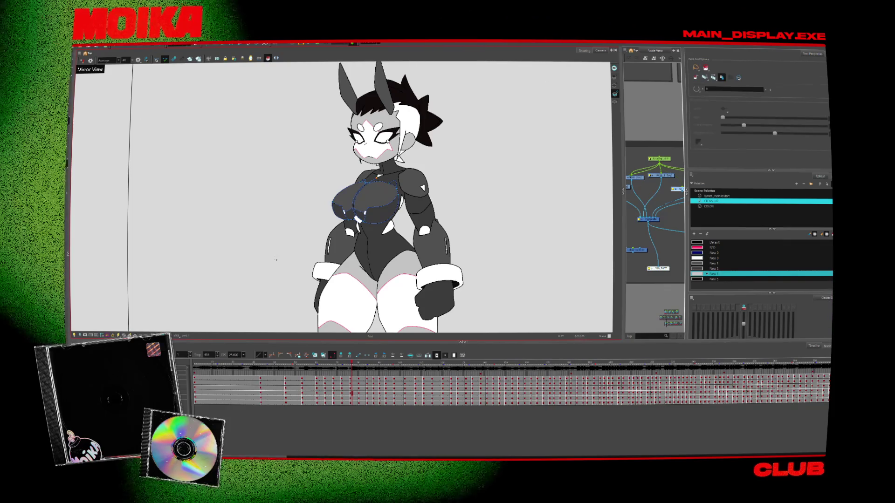
{"action": "left_click", "coordinate": [373, 198]}
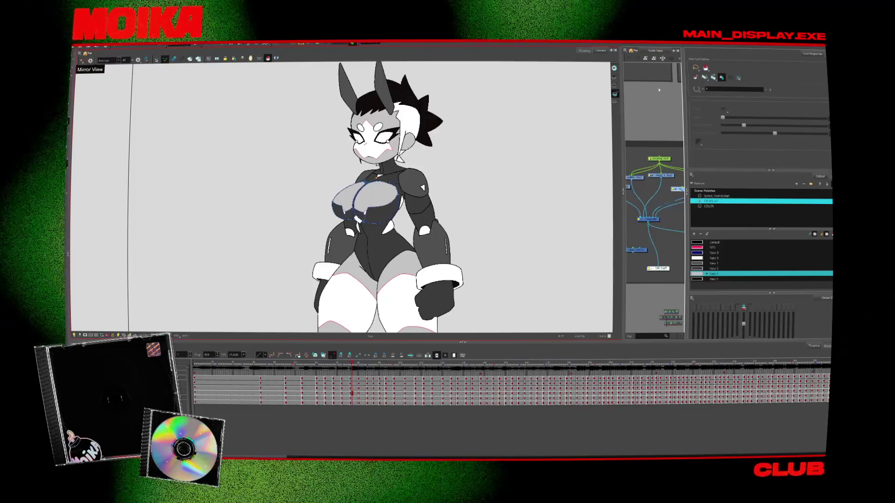
{"action": "left_click", "coordinate": [458, 170]}
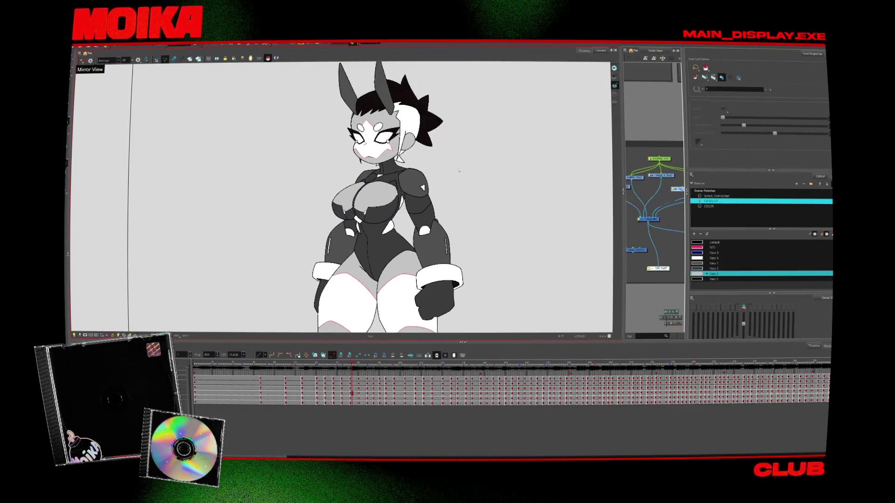
{"action": "left_click_drag", "start_coordinate": [467, 148], "coordinate": [462, 142]}
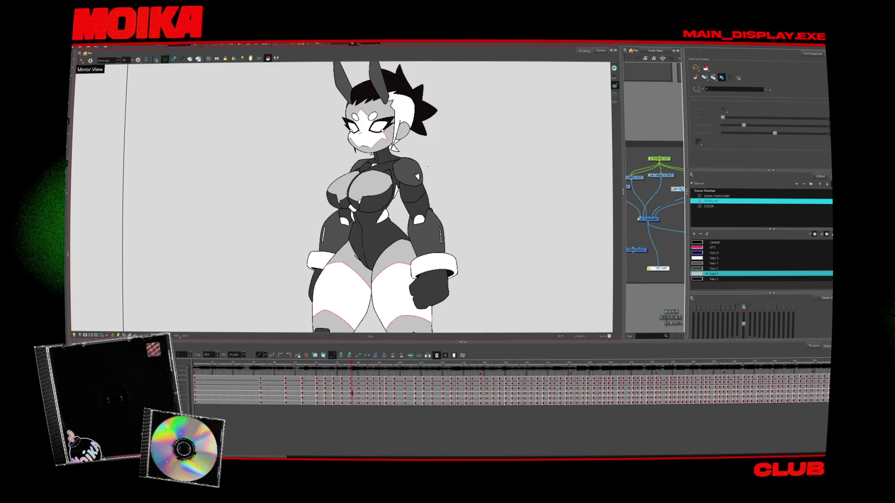
{"action": "key", "text": "ctrl+z"}
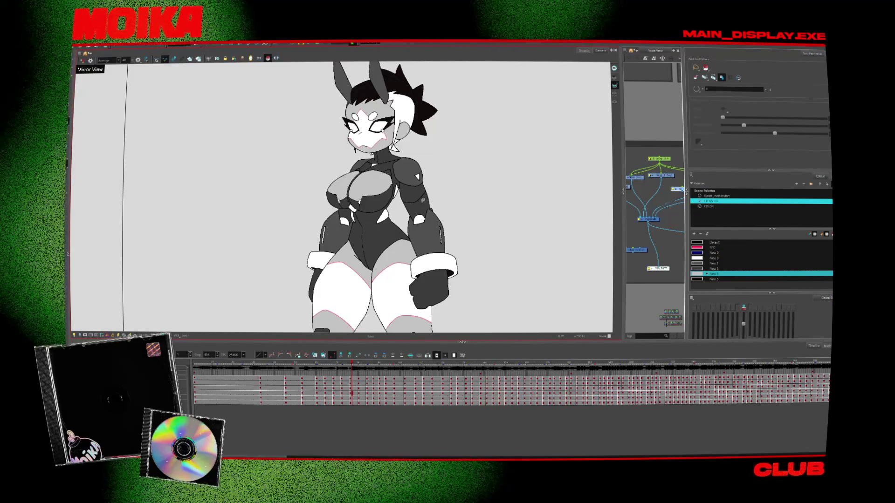
Step: Refill both chest shapes light grey, undo back to dark grey, and play the turnaround
{"action": "left_click", "coordinate": [334, 194]}
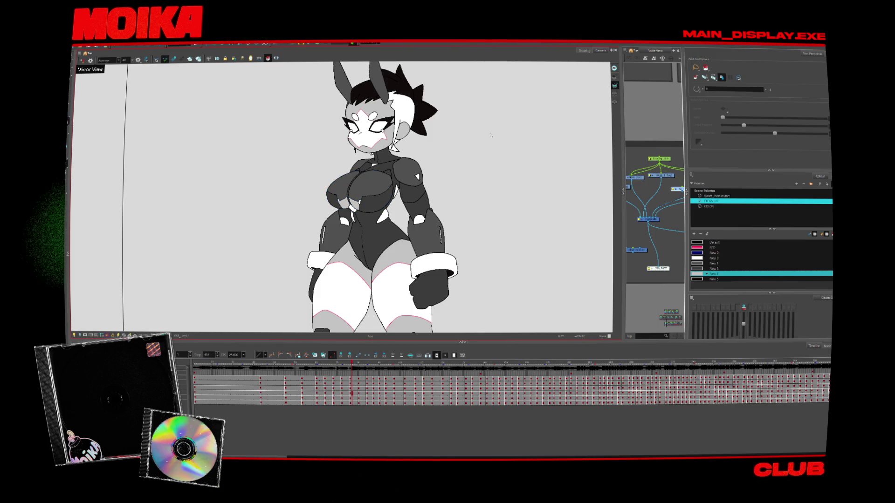
{"action": "left_click", "coordinate": [336, 198]}
{"action": "left_click", "coordinate": [343, 188]}
{"action": "left_click", "coordinate": [372, 186]}
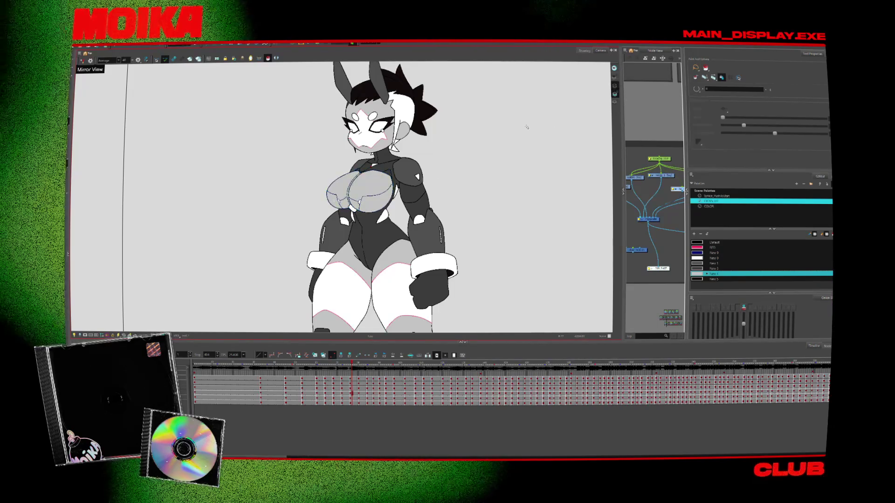
{"action": "scroll", "coordinate": [477, 178], "scroll_direction": "down", "scroll_amount": 2}
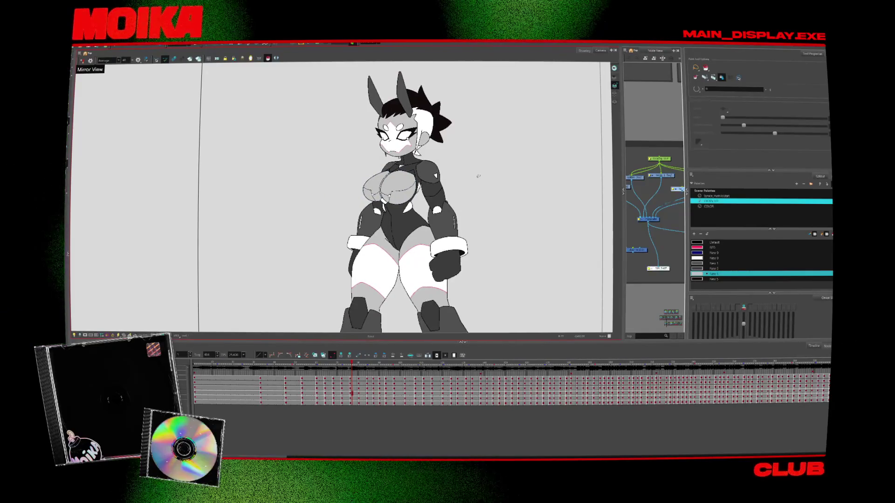
{"action": "key", "text": "ctrl+z"}
{"action": "key", "text": "ctrl+z"}
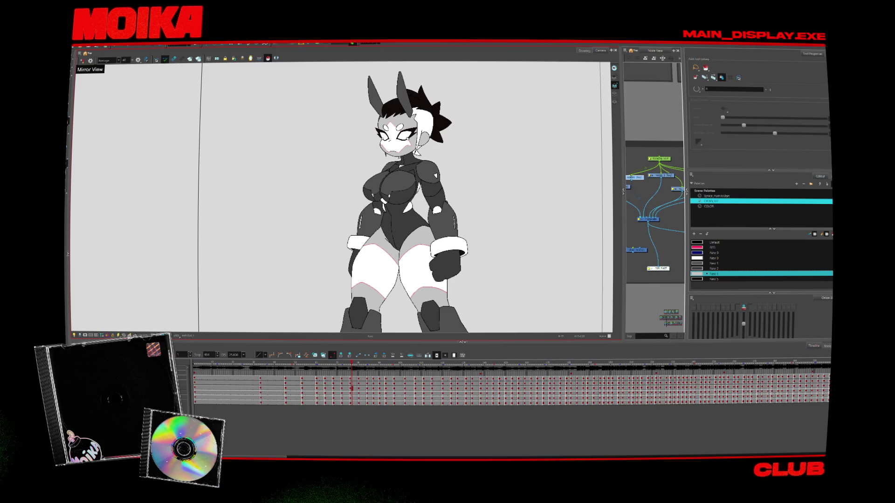
{"action": "scroll", "coordinate": [216, 96], "scroll_direction": "down", "scroll_amount": 2}
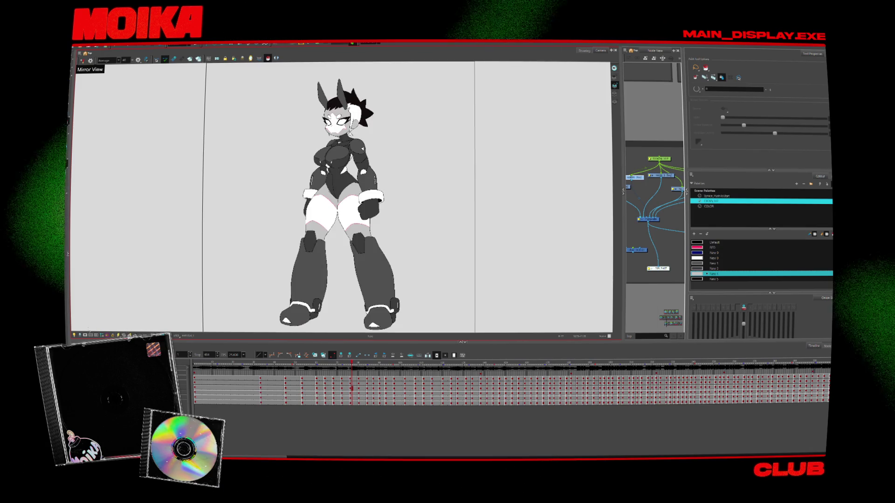
{"action": "key", "text": "Return"}
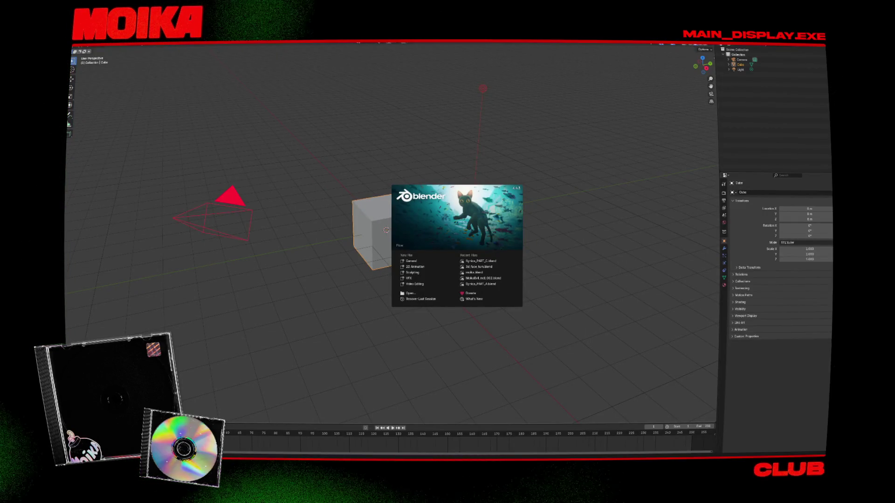
Step: Open the red stage .blend file from the recent files, choosing Don't Save for the previous project
{"action": "left_click", "coordinate": [487, 261]}
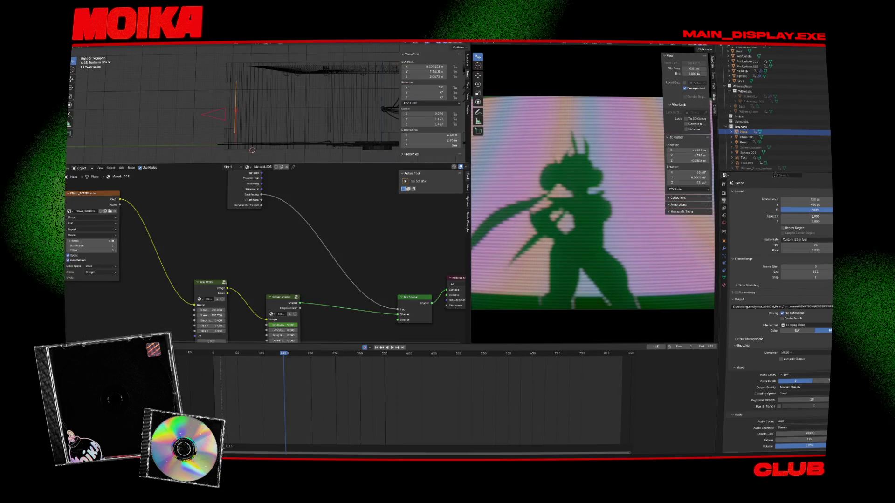
{"action": "left_click", "coordinate": [80, 43]}
{"action": "mouse_move", "coordinate": [91, 54]}
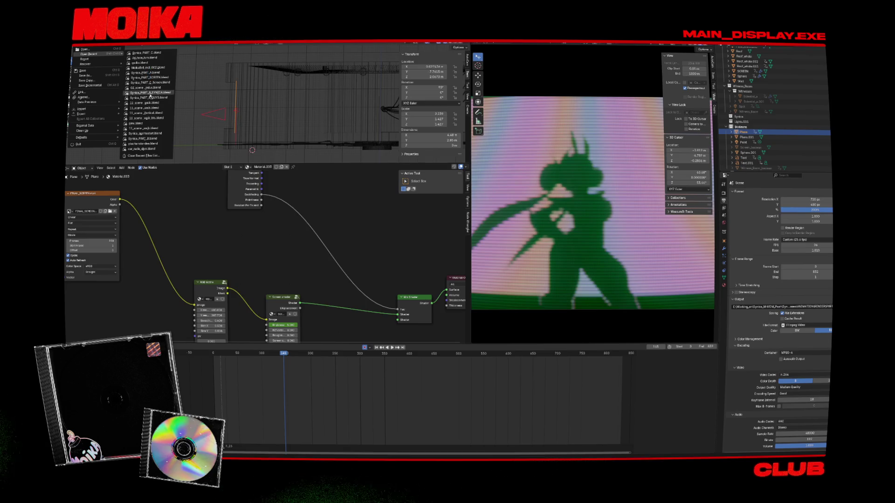
{"action": "left_click", "coordinate": [156, 94]}
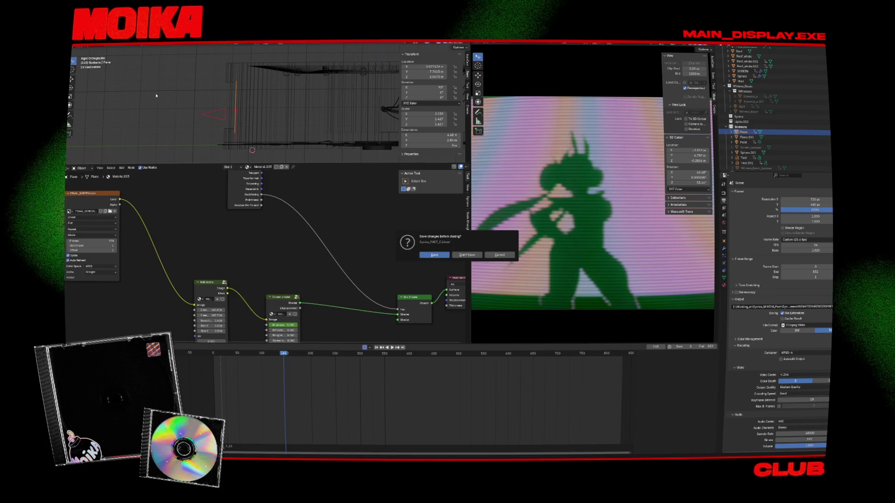
{"action": "left_click", "coordinate": [466, 256]}
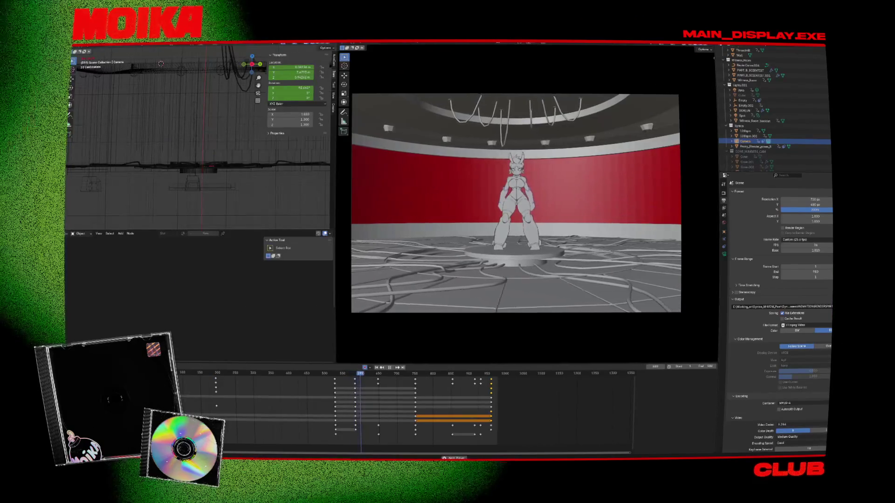
Step: Switch to solid shading and play the animation on the red stage in a maximized camera view
{"action": "left_click", "coordinate": [702, 45]}
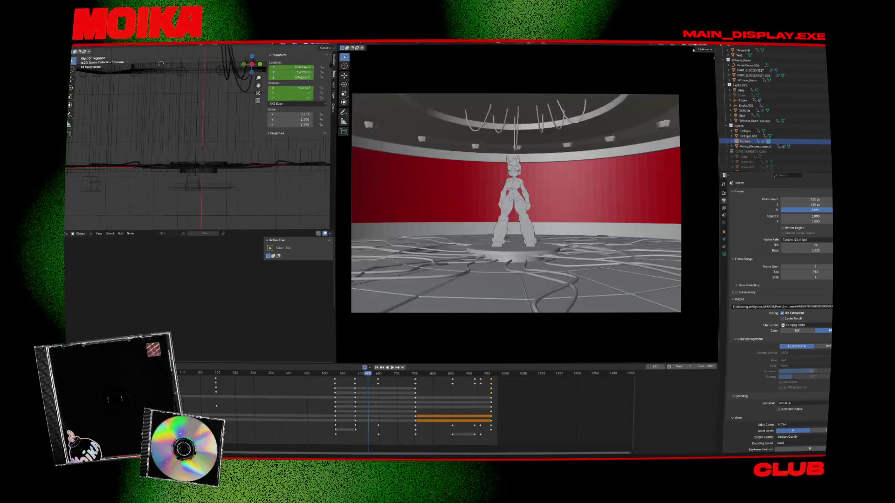
{"action": "key", "text": "ctrl+space"}
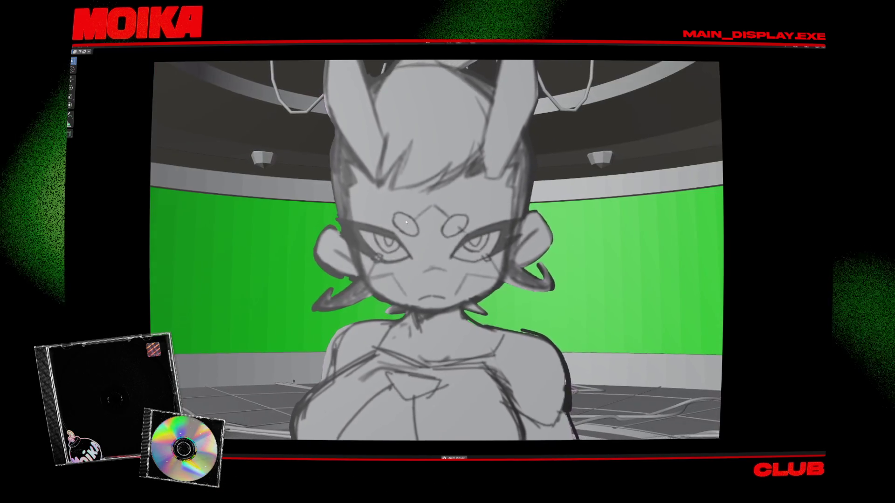
{"action": "key", "text": "ctrl+space"}
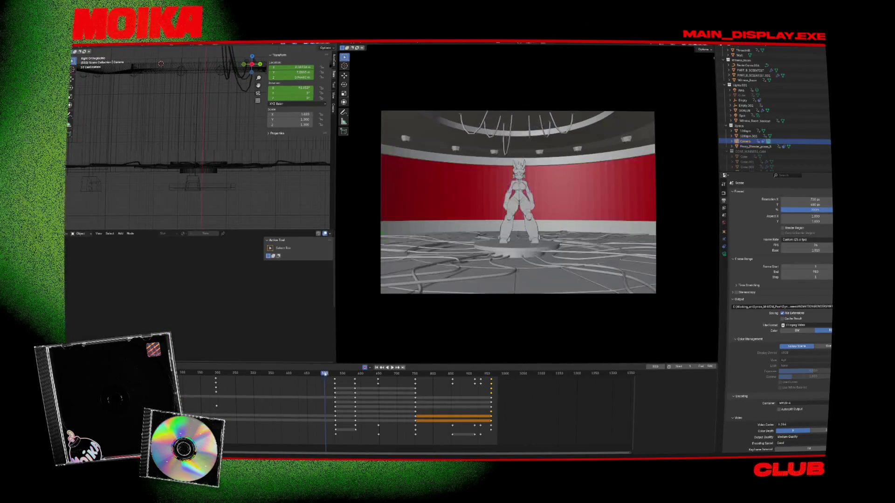
{"action": "key", "text": "ctrl+space"}
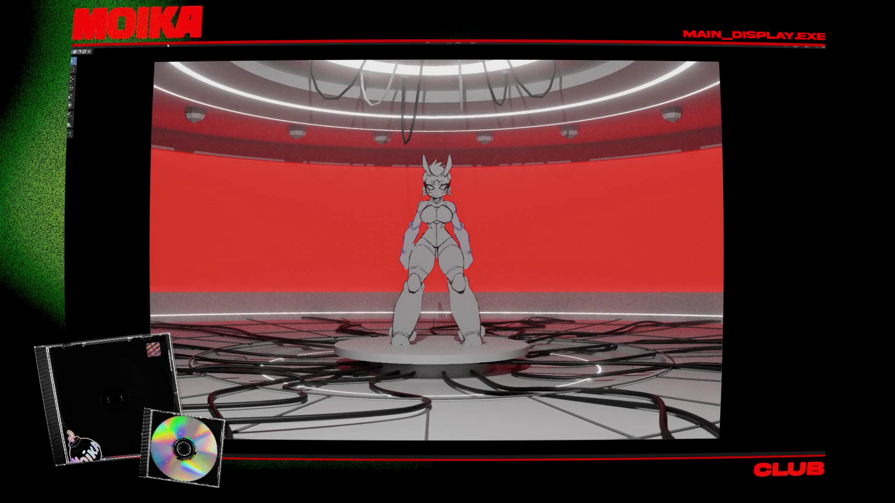
Step: Quit Blender with Ctrl+Q to return to Toon Boom Harmony
{"action": "left_click", "coordinate": [77, 44]}
{"action": "key", "text": "Escape"}
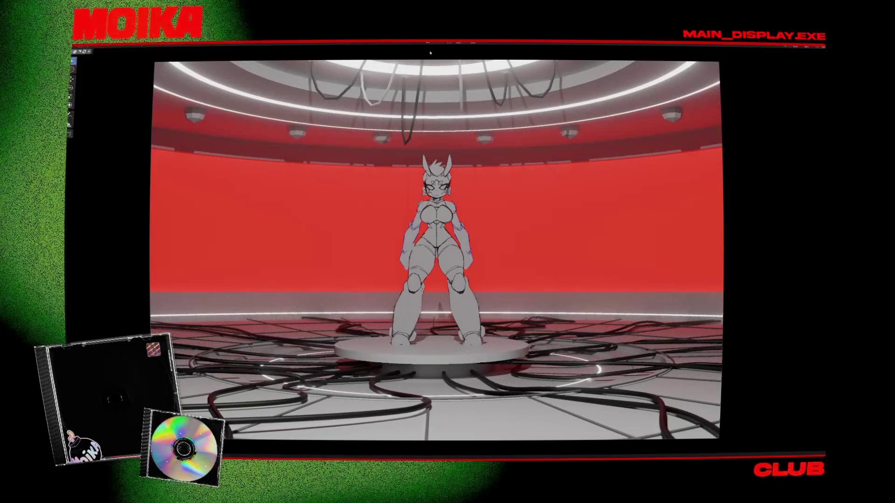
{"action": "key", "text": "ctrl+q"}
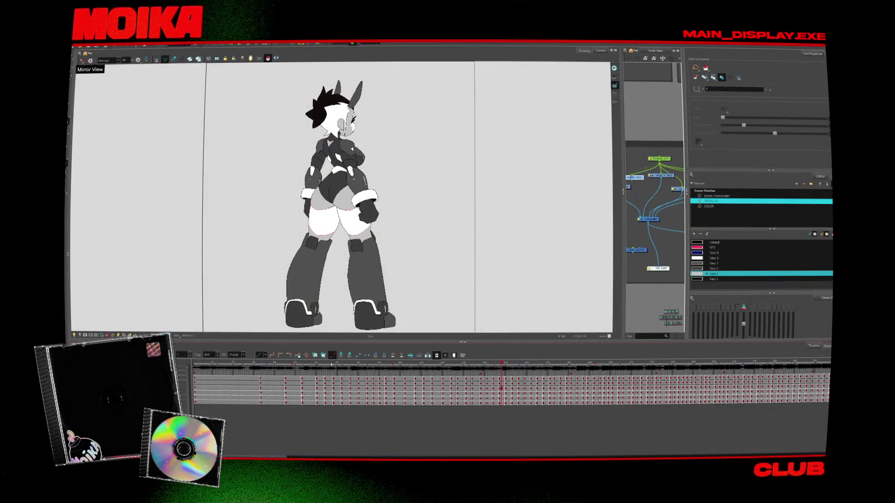
Step: Jump to the rough sketch frame, then drag back to the front-facing clean line-art frame
{"action": "left_click", "coordinate": [314, 363]}
{"action": "left_click_drag", "start_coordinate": [280, 362], "coordinate": [245, 362]}
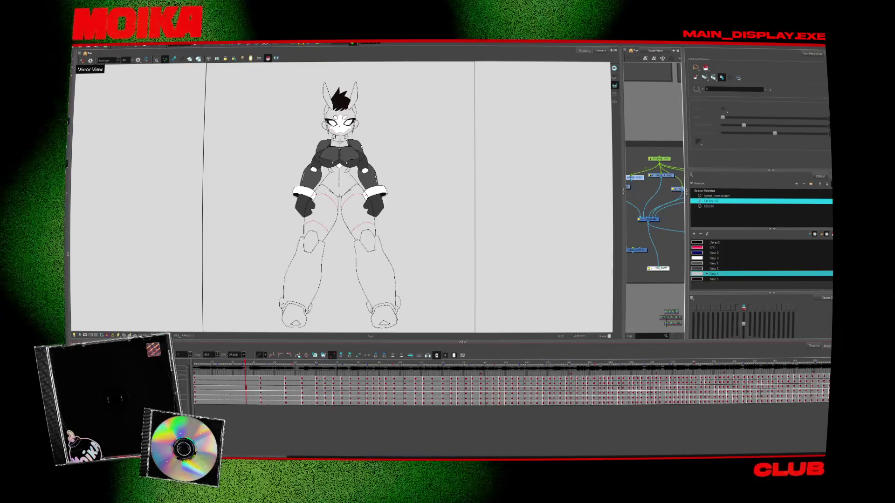
{"action": "left_click", "coordinate": [794, 456]}
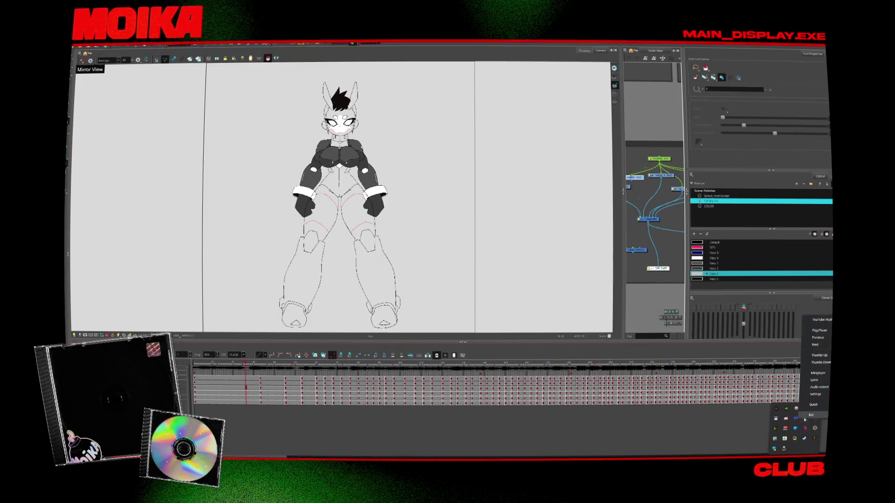